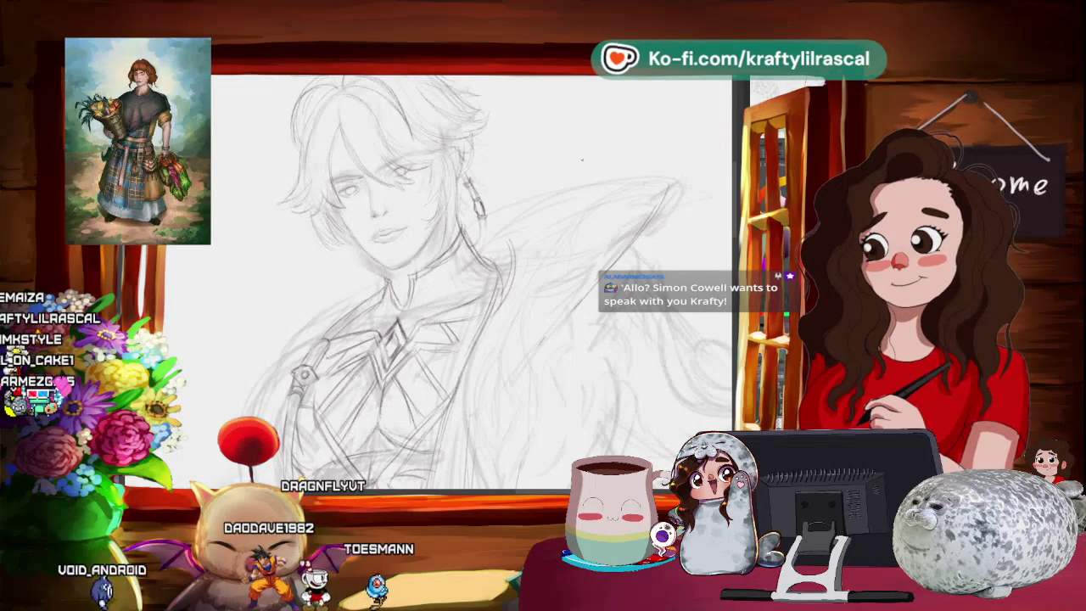
# Rotate the long-haired figure upright, then pan and zoom out until the left sketch appears
pyautogui.moveTo(582, 159)
pyautogui.mouseDown()
pyautogui.moveTo(569, 322)
pyautogui.moveTo(543, 297)
pyautogui.mouseUp()
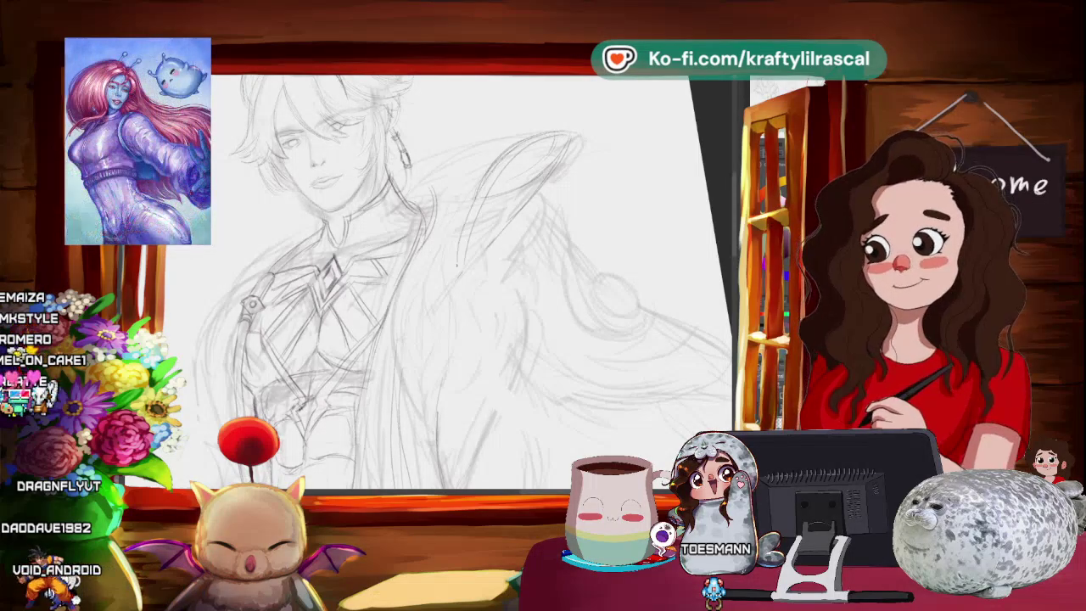
pyautogui.moveTo(464, 288)
pyautogui.mouseDown()
pyautogui.moveTo(545, 247)
pyautogui.moveTo(577, 293)
pyautogui.mouseUp()
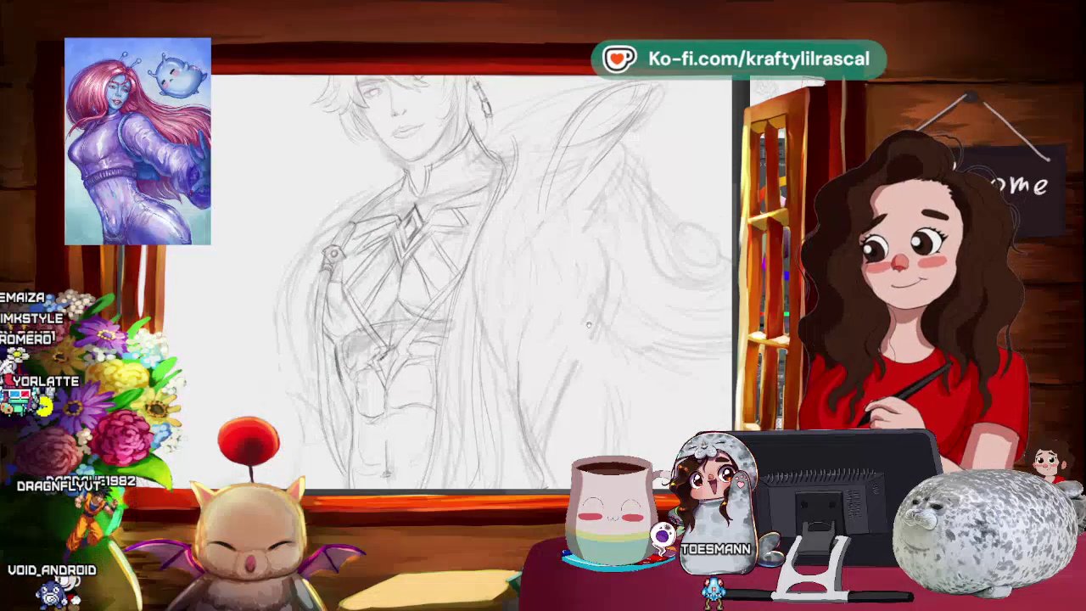
pyautogui.moveTo(577, 336); pyautogui.dragTo(547, 317)
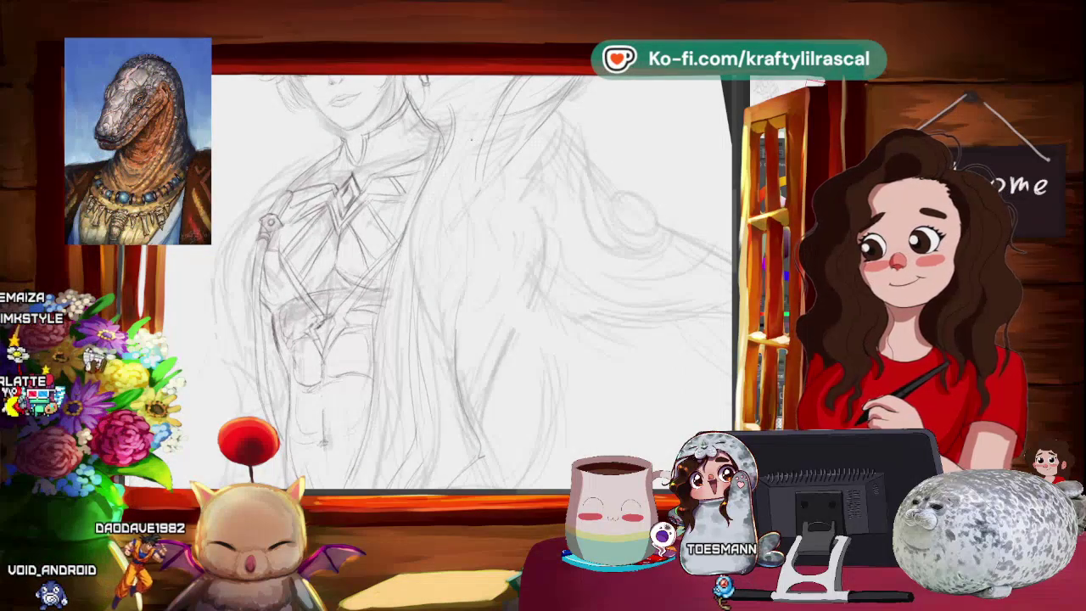
pyautogui.scroll(3, 471, 280)
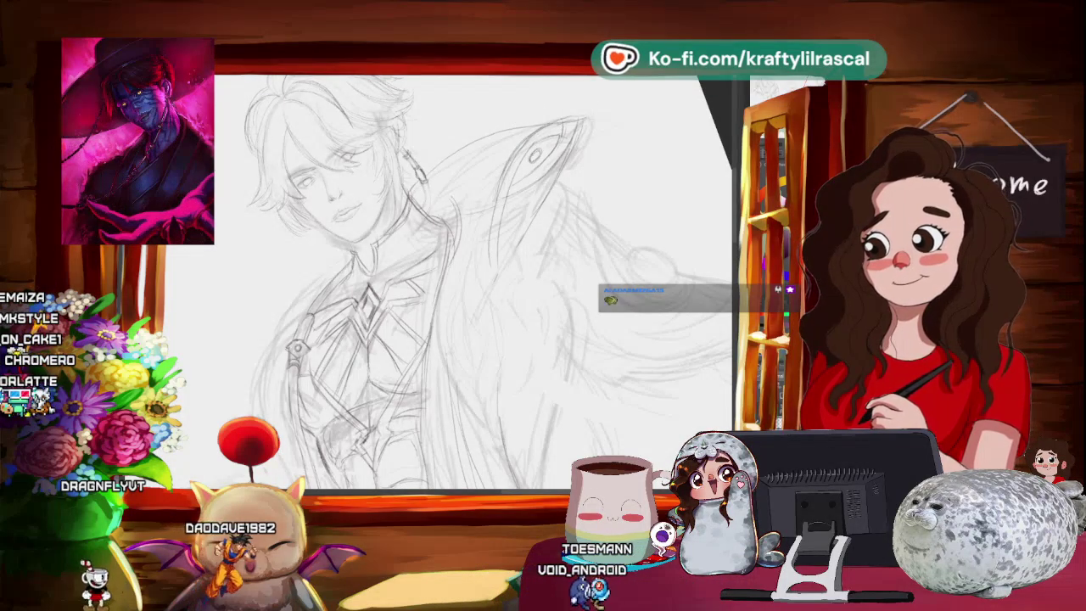
pyautogui.moveTo(484, 220)
pyautogui.mouseDown()
pyautogui.moveTo(654, 189)
pyautogui.moveTo(621, 242)
pyautogui.mouseUp()
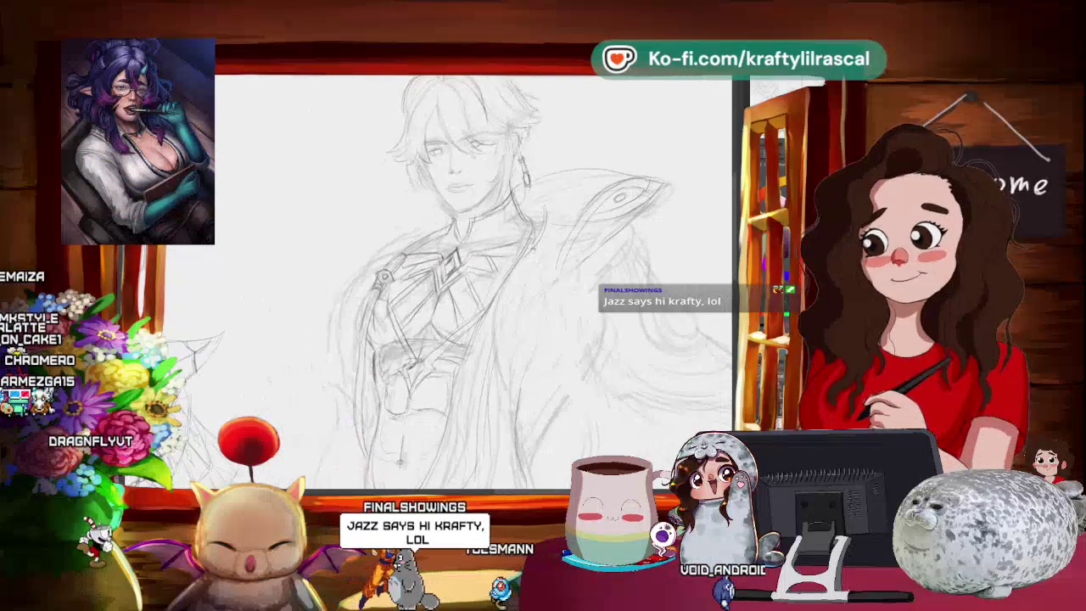
pyautogui.moveTo(475, 279)
pyautogui.mouseDown()
pyautogui.moveTo(509, 280)
pyautogui.moveTo(519, 326)
pyautogui.mouseUp()
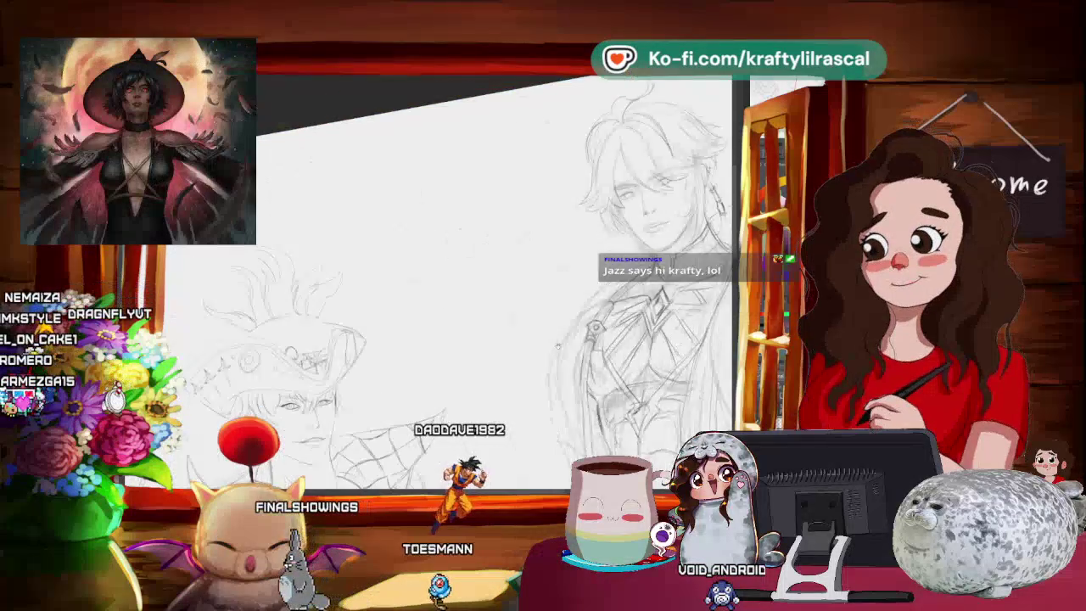
# Level and pan the view back onto the winged, earringed young man at a comfortable drawing angle
pyautogui.moveTo(518, 327); pyautogui.dragTo(475, 340)
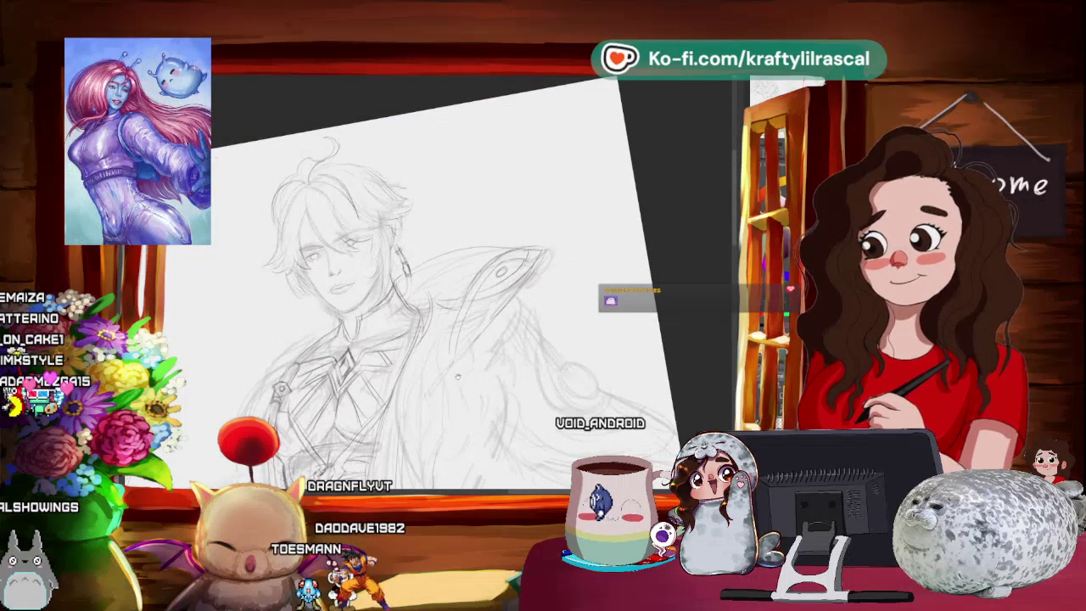
pyautogui.moveTo(447, 385); pyautogui.dragTo(466, 272)
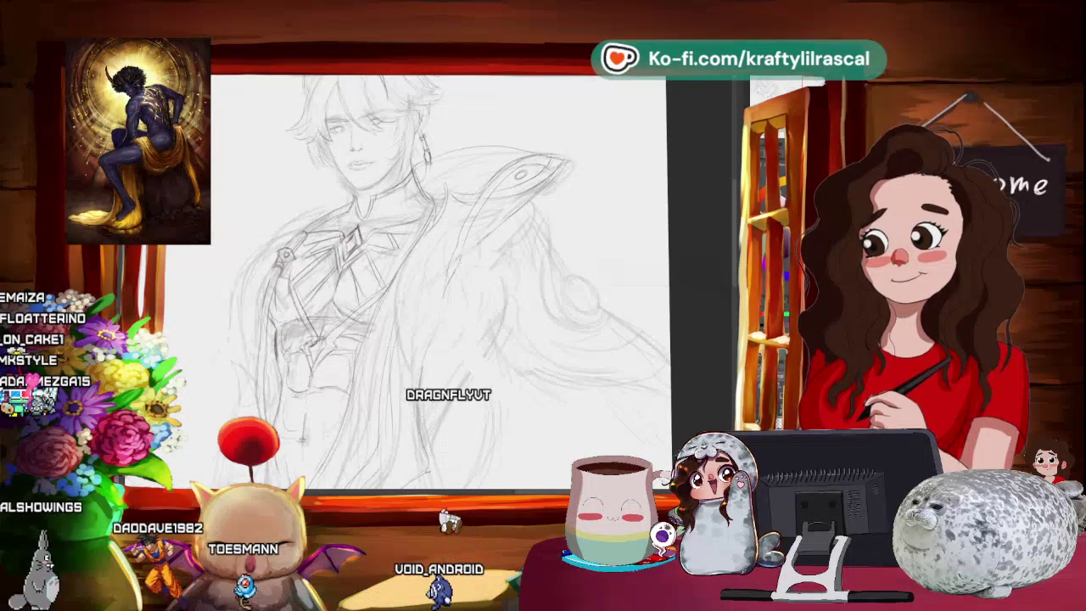
pyautogui.moveTo(425, 280); pyautogui.dragTo(501, 301)
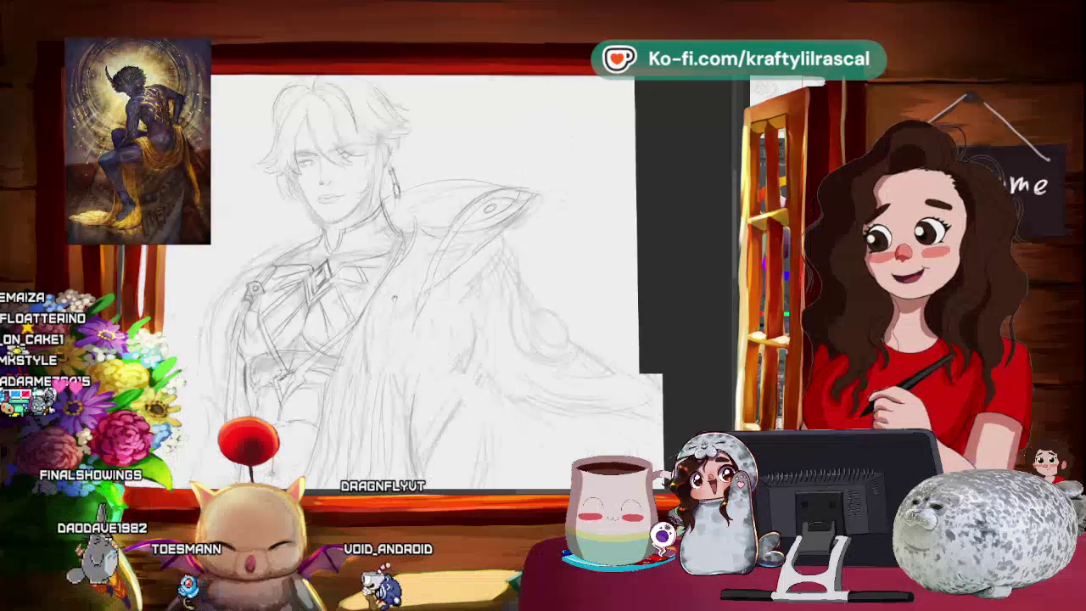
pyautogui.moveTo(416, 149); pyautogui.dragTo(340, 136)
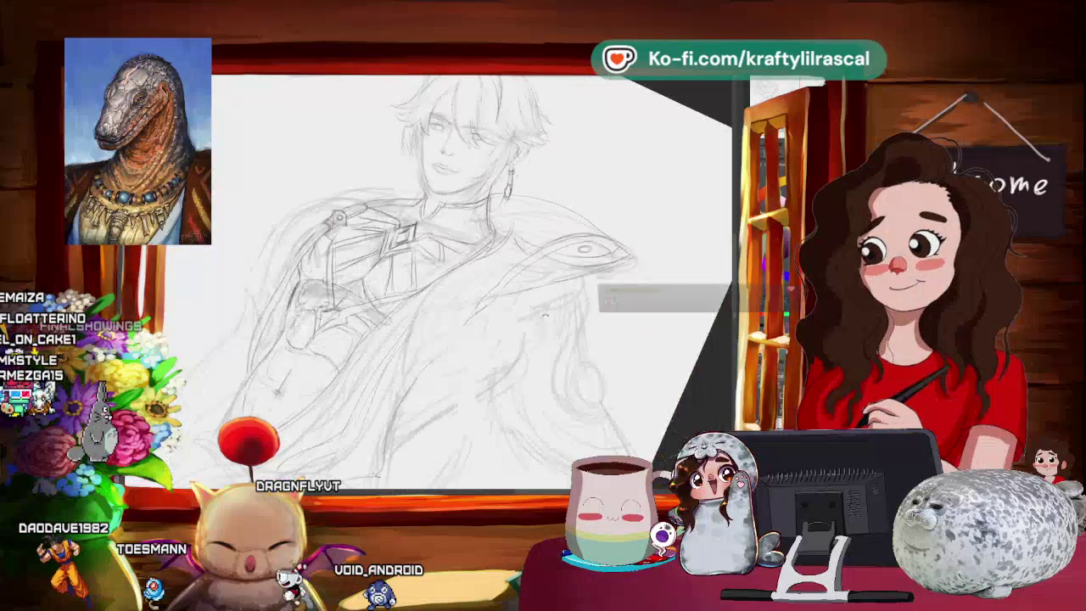
pyautogui.moveTo(516, 416)
pyautogui.mouseDown()
pyautogui.moveTo(666, 242)
pyautogui.moveTo(628, 136)
pyautogui.mouseUp()
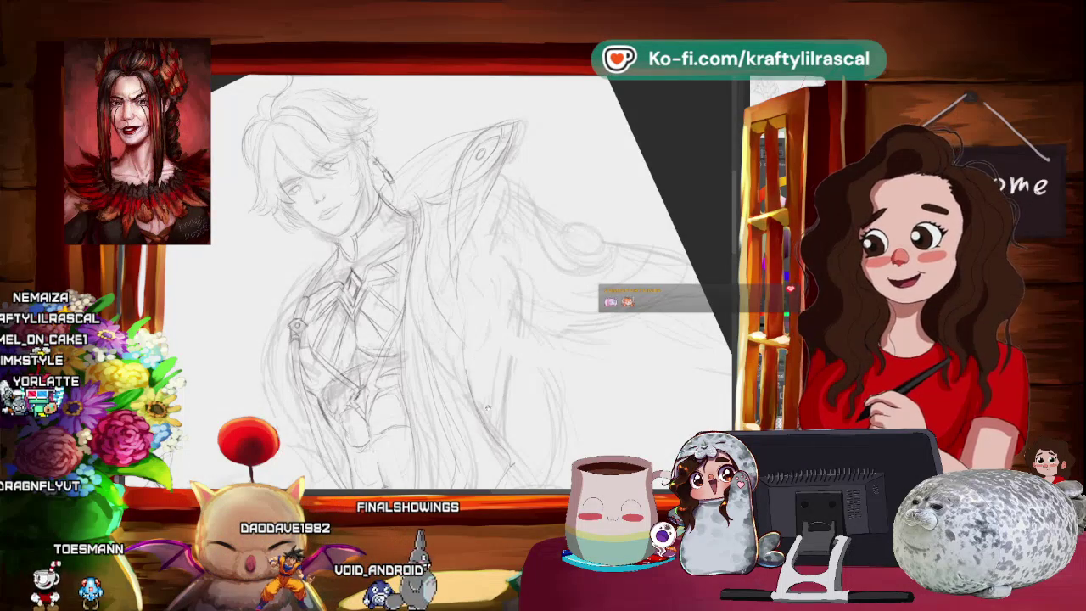
pyautogui.moveTo(483, 409); pyautogui.dragTo(599, 274)
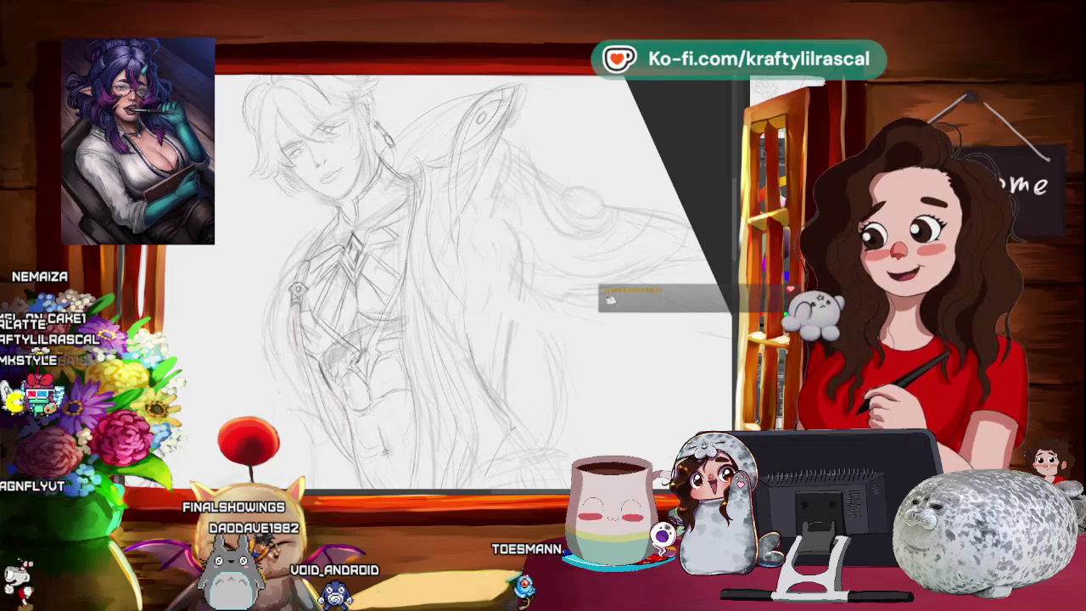
# Zoom out to show the crowned, mesh-collared figure beside the winged young man
pyautogui.moveTo(493, 201)
pyautogui.mouseDown()
pyautogui.moveTo(597, 171)
pyautogui.moveTo(543, 204)
pyautogui.mouseUp()
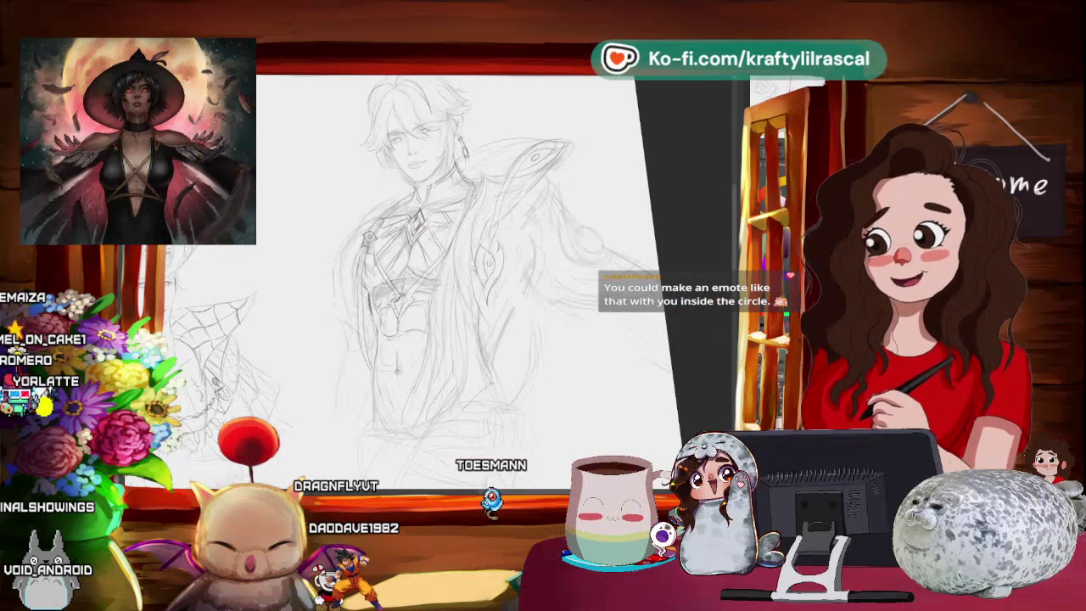
pyautogui.moveTo(566, 321); pyautogui.dragTo(555, 336)
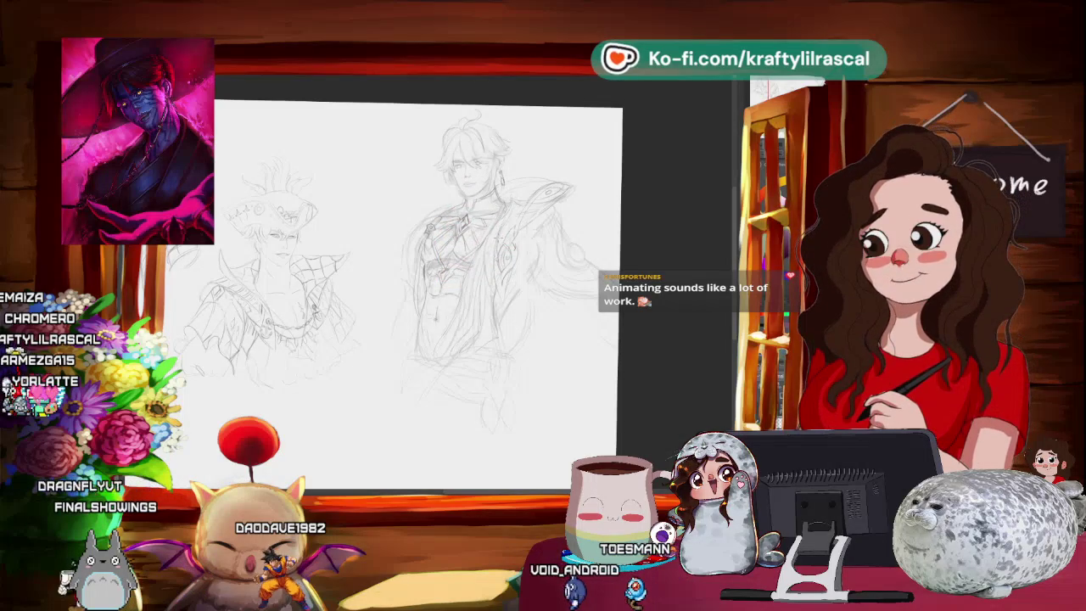
# Tilt the canvas counter-clockwise with both figure sketches side by side
pyautogui.moveTo(519, 357)
pyautogui.mouseDown()
pyautogui.moveTo(513, 299)
pyautogui.moveTo(421, 313)
pyautogui.mouseUp()
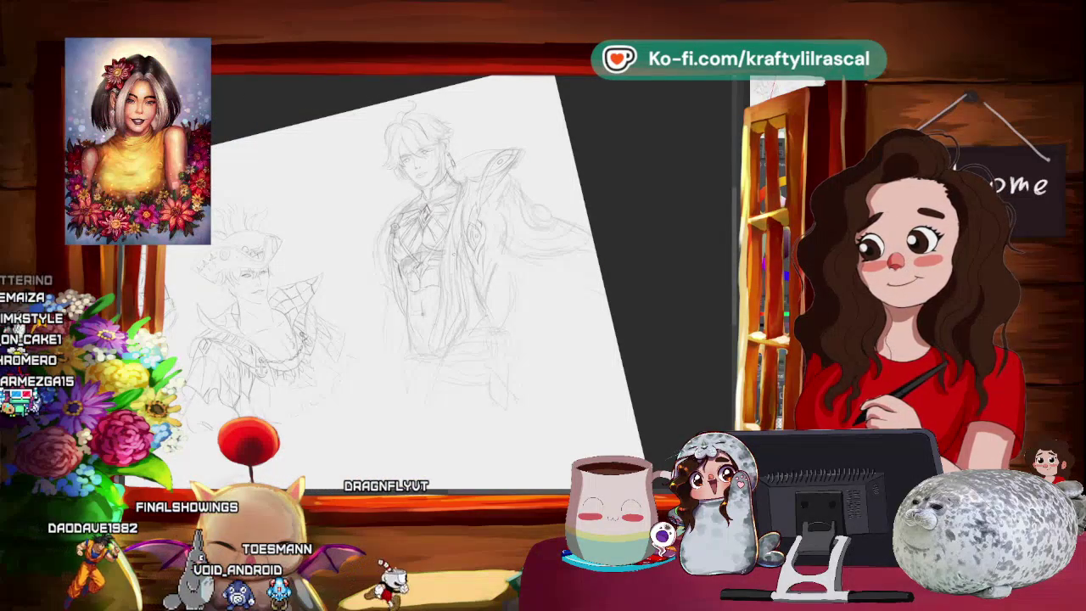
# Zoom out over the whole sheet, tilt the canvas, then zoom back in on the right figure
pyautogui.moveTo(518, 162)
pyautogui.mouseDown()
pyautogui.moveTo(541, 137)
pyautogui.moveTo(581, 124)
pyautogui.mouseUp()
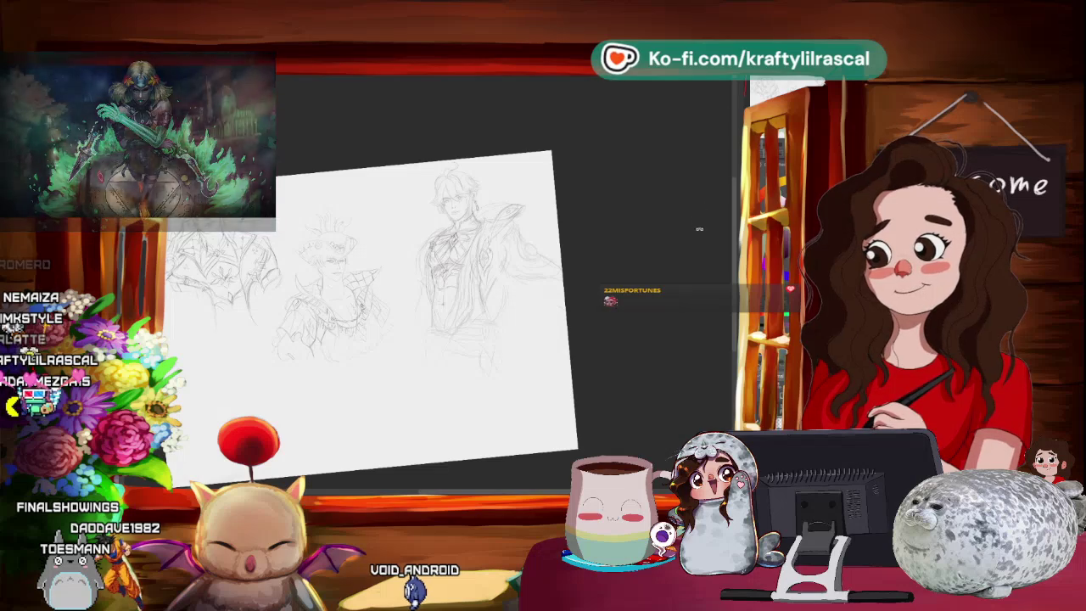
pyautogui.moveTo(562, 265); pyautogui.dragTo(502, 202)
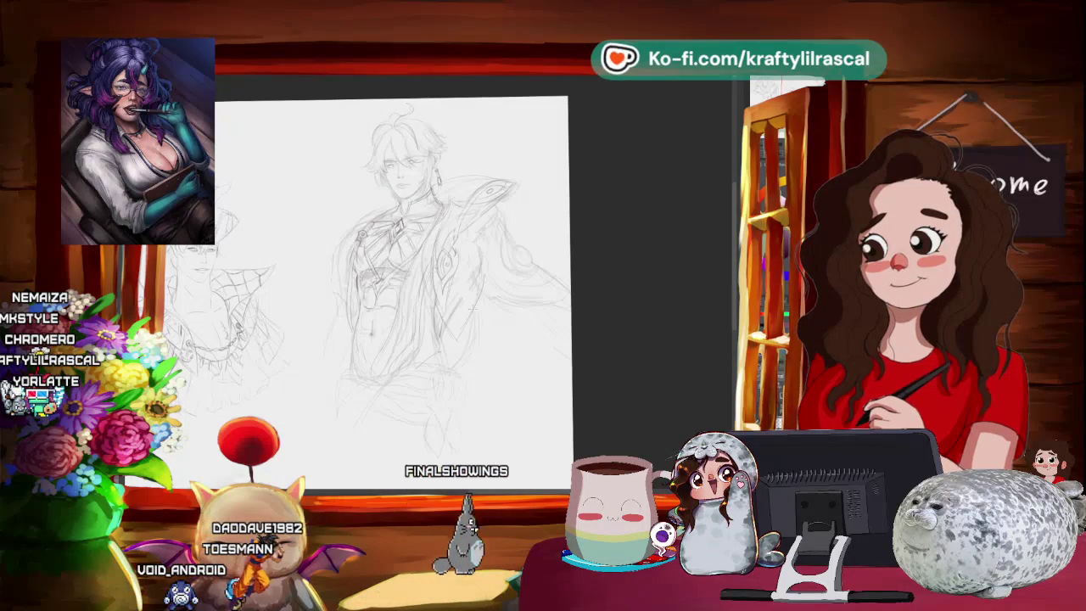
pyautogui.hotkey('ctrl', '-')
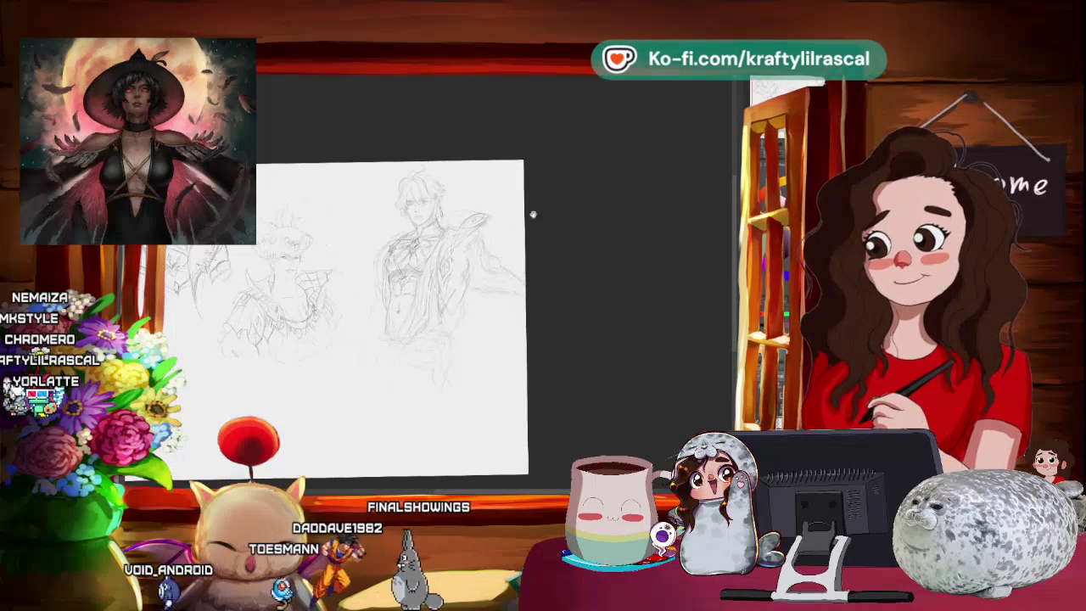
pyautogui.moveTo(650, 164); pyautogui.dragTo(721, 140)
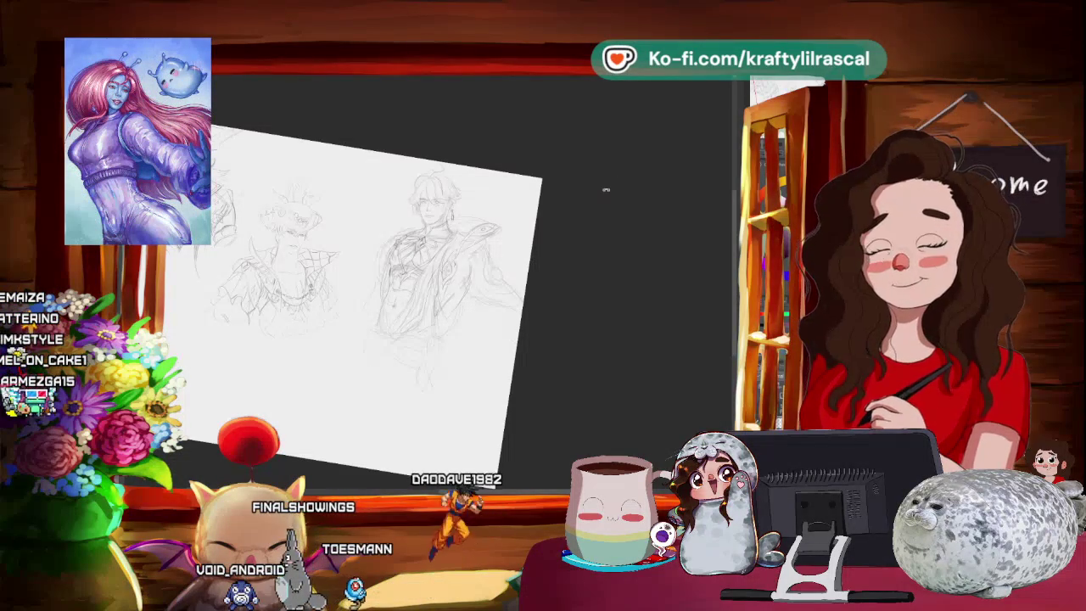
pyautogui.scroll(2, 594, 212)
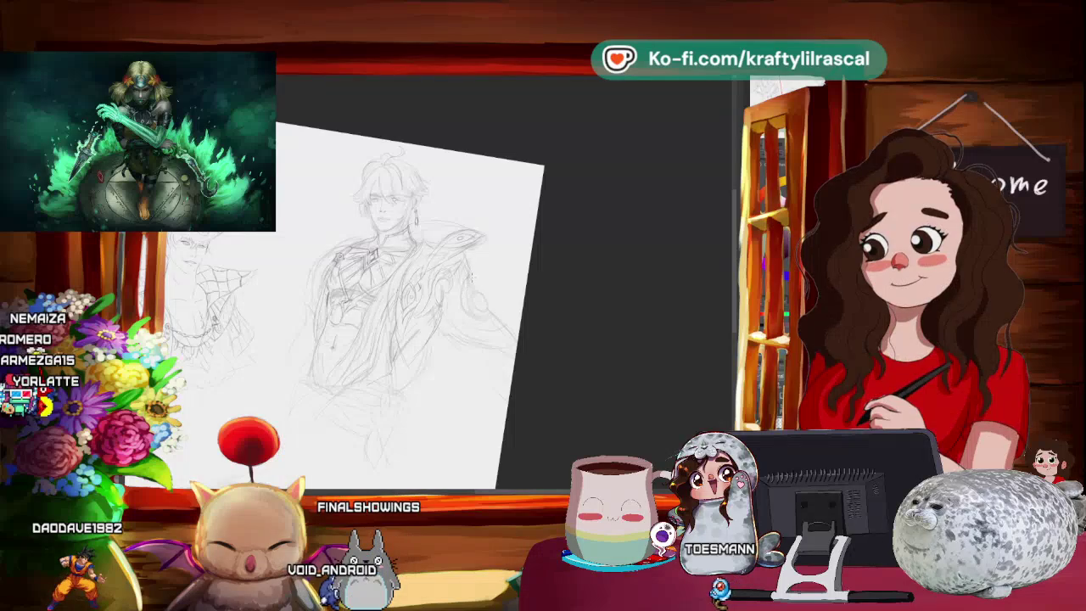
pyautogui.moveTo(554, 256)
pyautogui.mouseDown()
pyautogui.moveTo(619, 195)
pyautogui.moveTo(572, 177)
pyautogui.mouseUp()
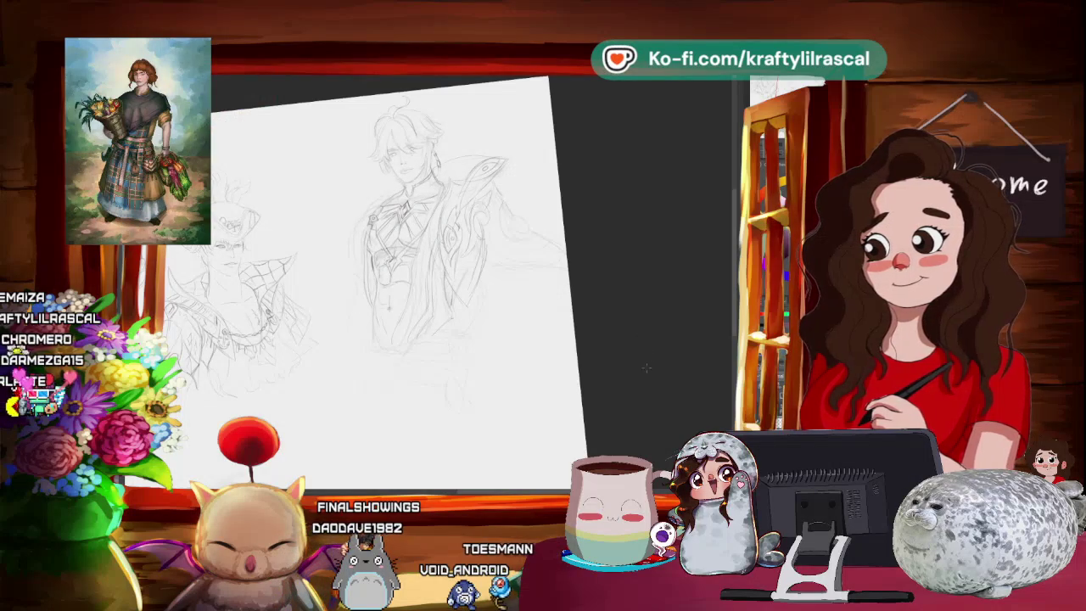
pyautogui.moveTo(678, 349); pyautogui.dragTo(636, 357)
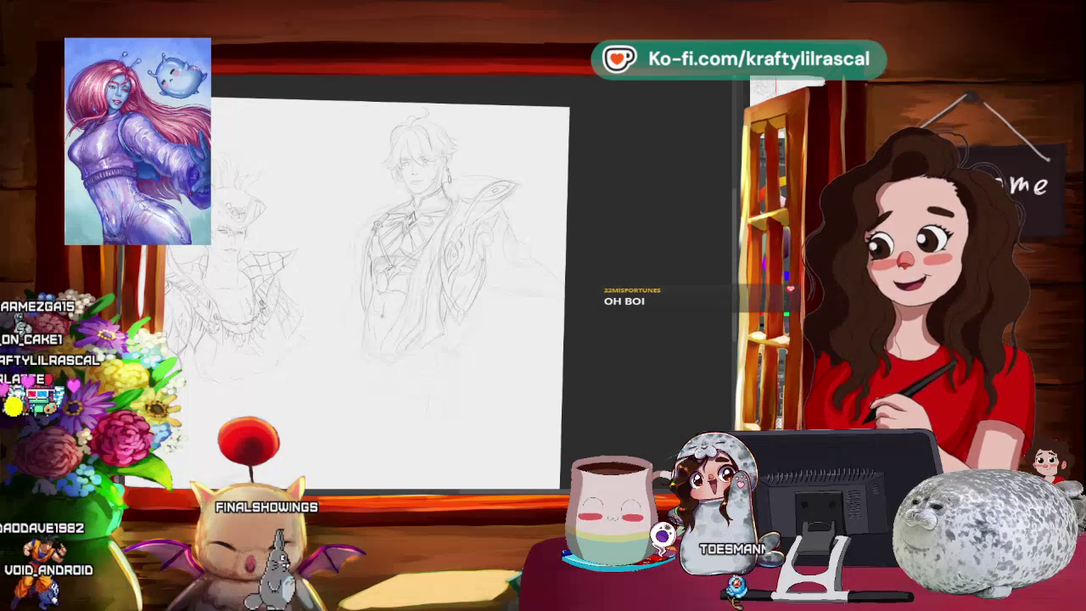
pyautogui.moveTo(586, 377)
pyautogui.mouseDown()
pyautogui.moveTo(601, 335)
pyautogui.moveTo(284, 207)
pyautogui.moveTo(326, 233)
pyautogui.moveTo(314, 217)
pyautogui.mouseUp()
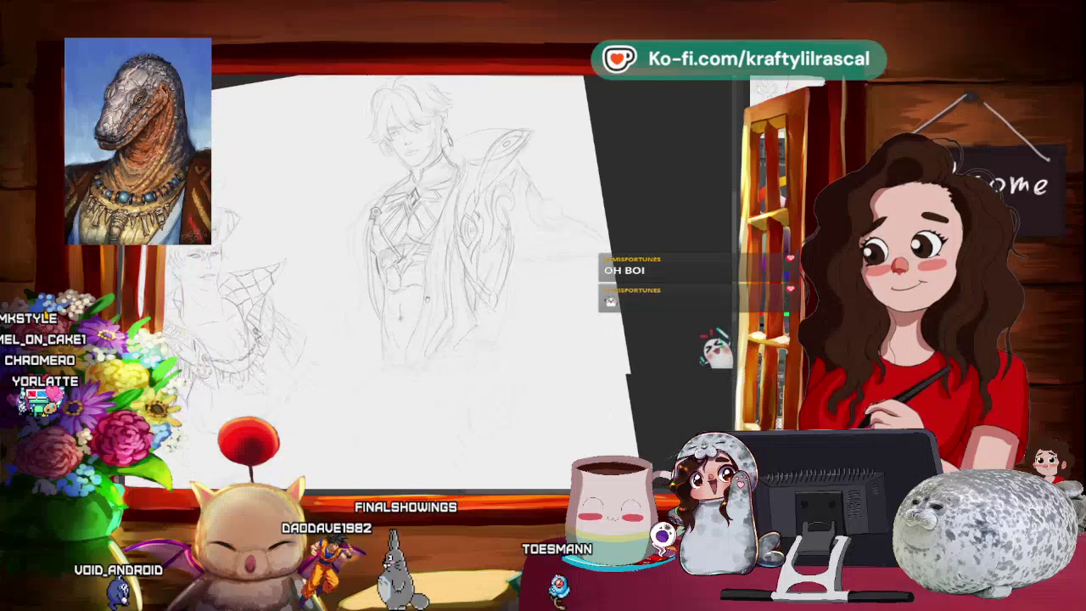
pyautogui.moveTo(407, 303); pyautogui.dragTo(415, 316)
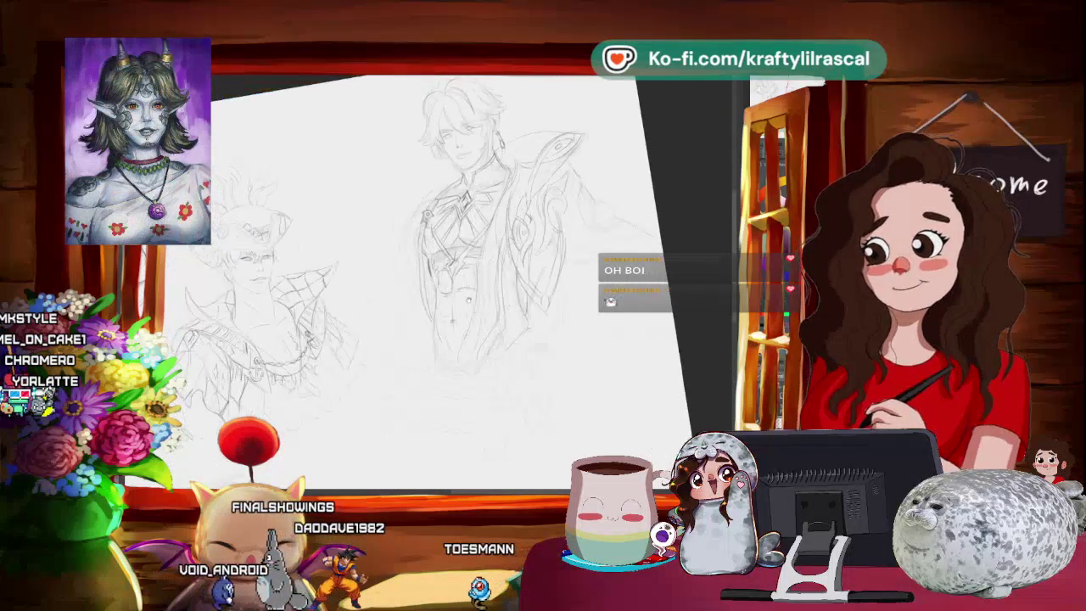
pyautogui.moveTo(340, 280); pyautogui.dragTo(471, 187)
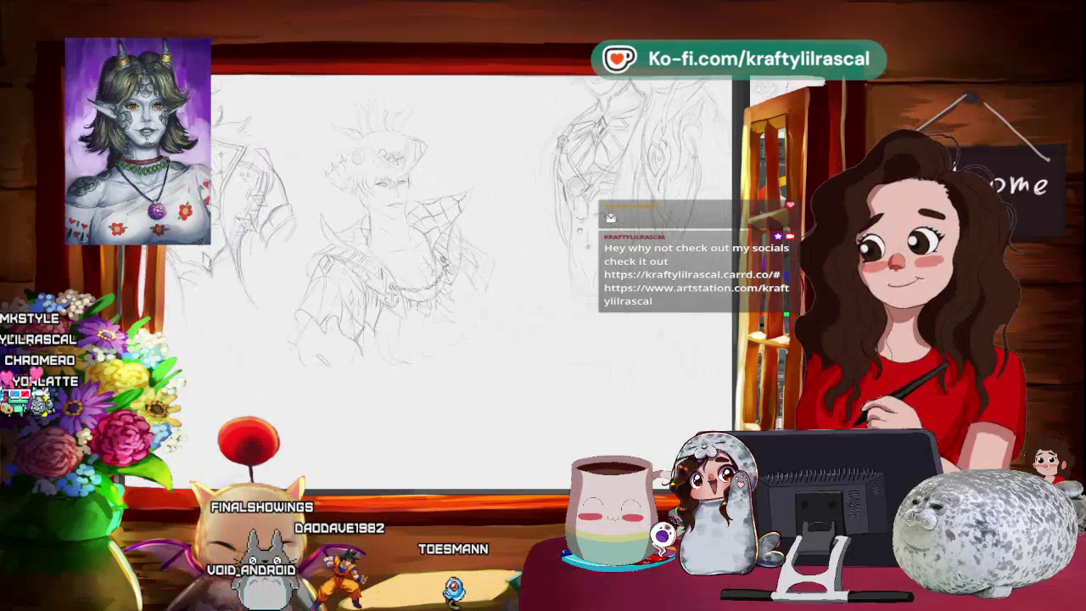
# Tilt and pan the page from the crowned figure across to the right figure's head
pyautogui.moveTo(466, 254); pyautogui.dragTo(382, 280)
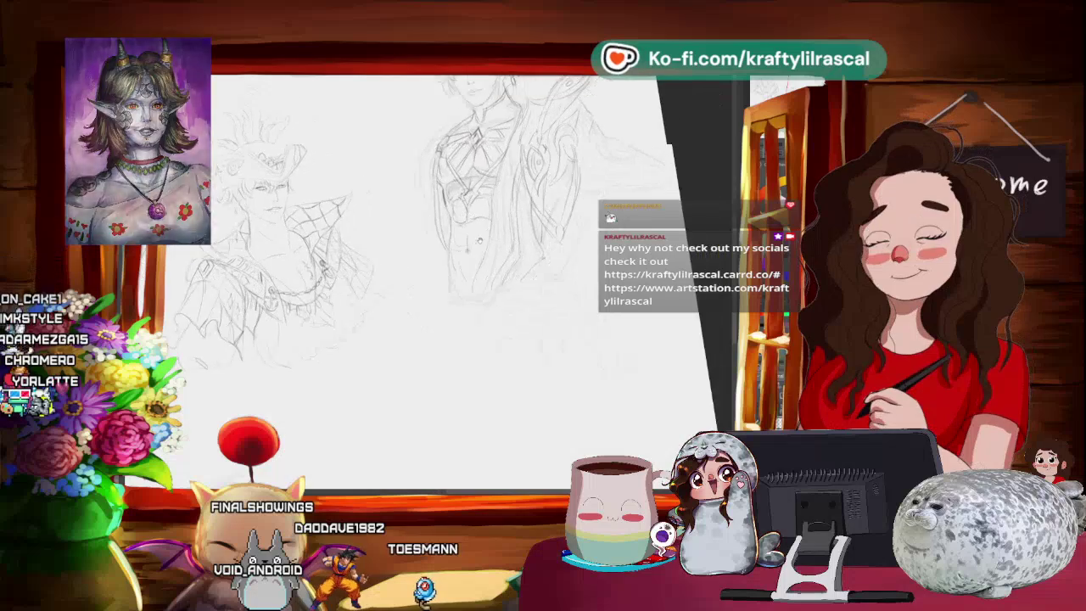
pyautogui.moveTo(443, 246); pyautogui.dragTo(721, 254)
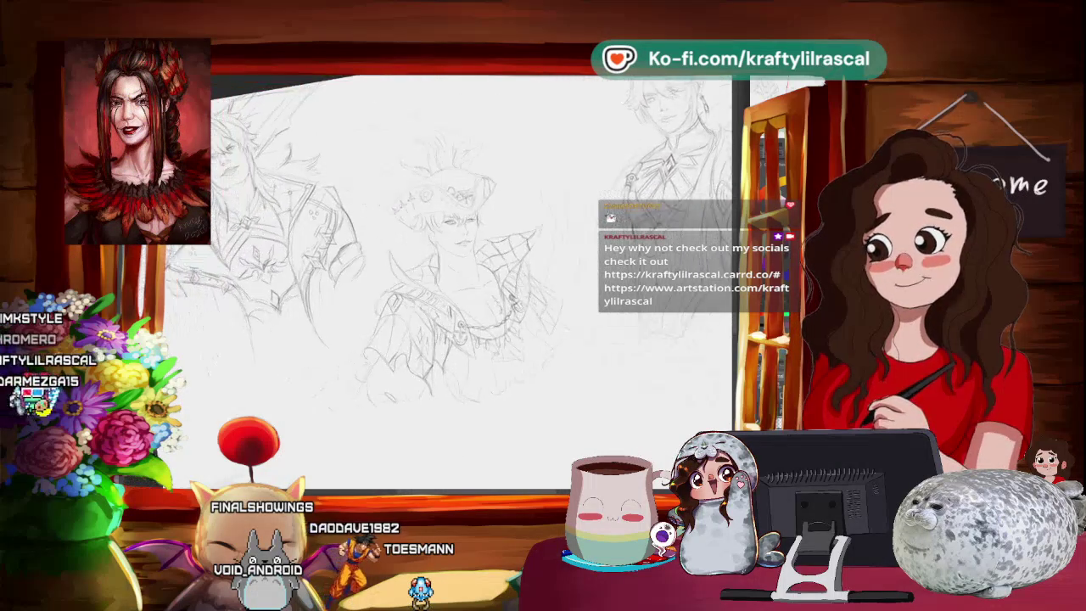
pyautogui.moveTo(492, 254)
pyautogui.mouseDown()
pyautogui.moveTo(263, 237)
pyautogui.moveTo(441, 253)
pyautogui.moveTo(340, 248)
pyautogui.mouseUp()
pyautogui.moveTo(314, 110)
pyautogui.mouseDown()
pyautogui.moveTo(450, 119)
pyautogui.moveTo(340, 133)
pyautogui.moveTo(448, 108)
pyautogui.moveTo(382, 110)
pyautogui.mouseUp()
pyautogui.moveTo(381, 178); pyautogui.dragTo(408, 127)
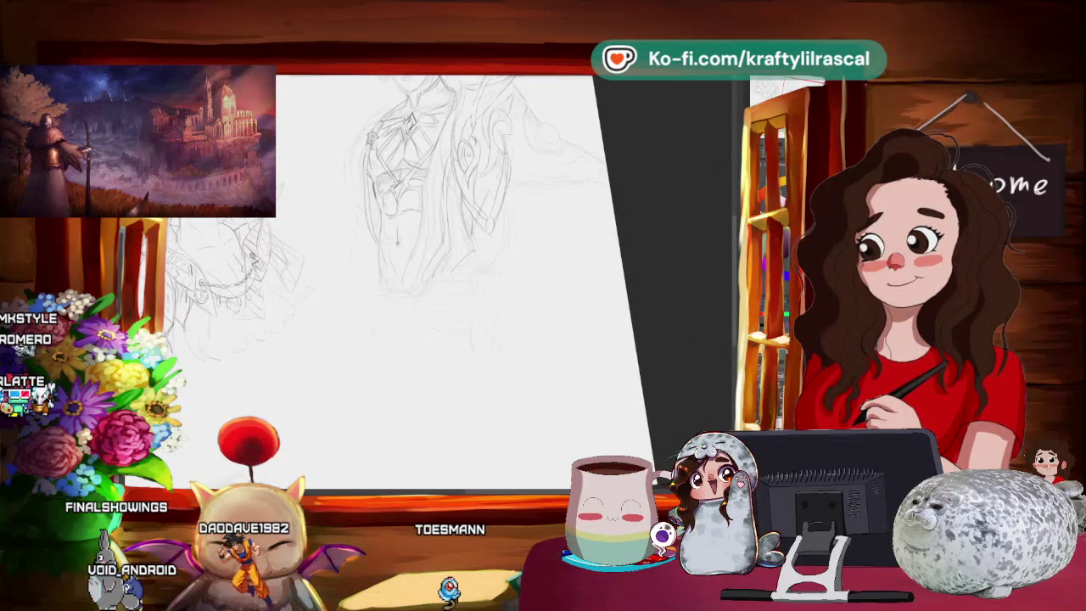
pyautogui.moveTo(382, 135); pyautogui.dragTo(394, 195)
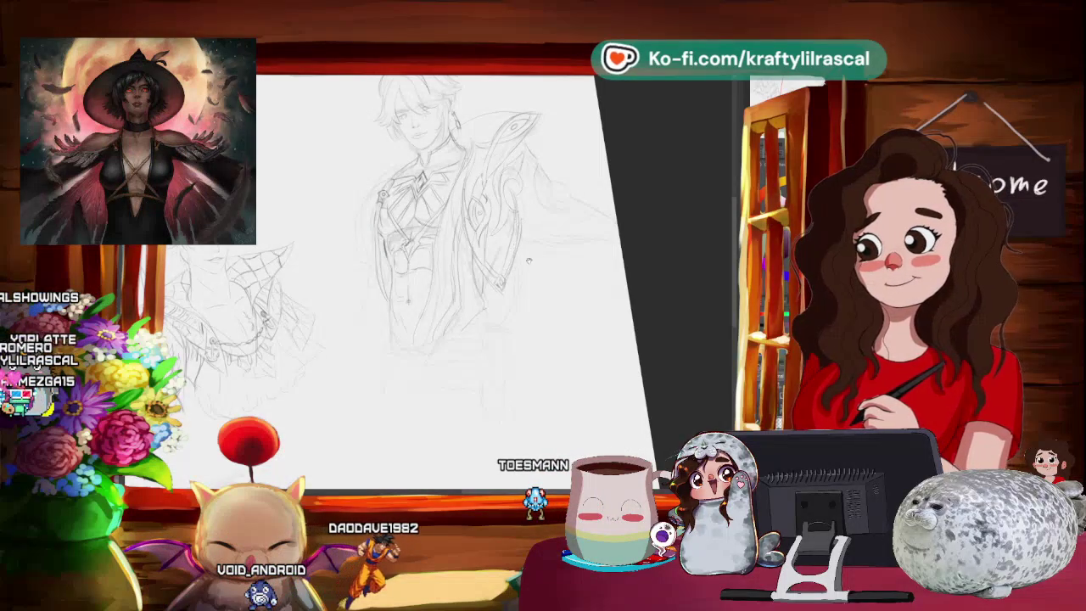
# Zoom out and rotate the page so the crowned and armoured figures show together
pyautogui.scroll(2, 425, 254)
pyautogui.scroll(2, 424, 255)
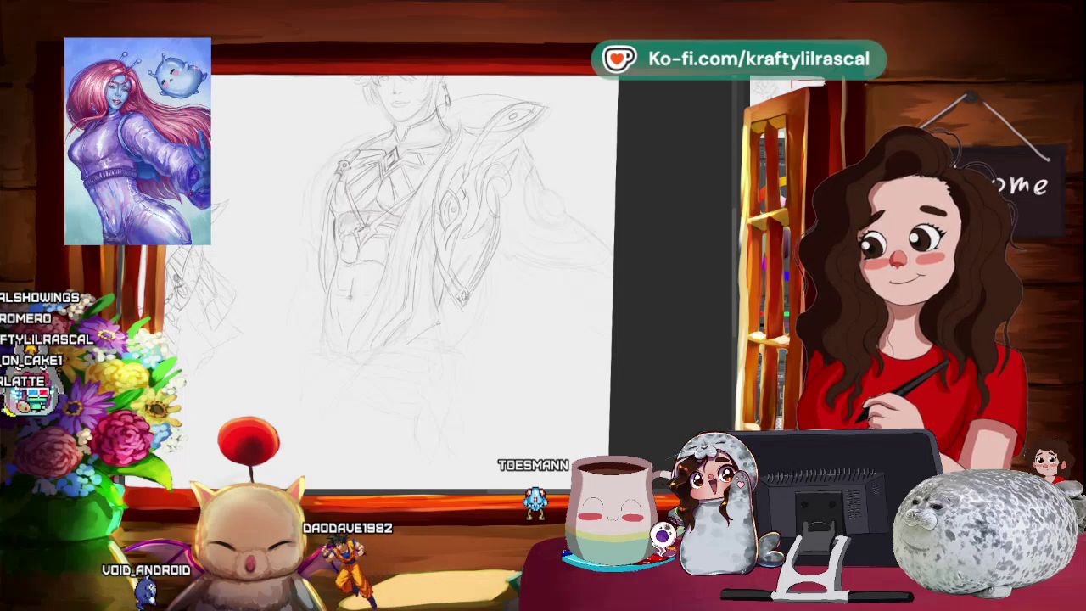
pyautogui.scroll(-5, 519, 240)
pyautogui.moveTo(609, 182); pyautogui.dragTo(601, 225)
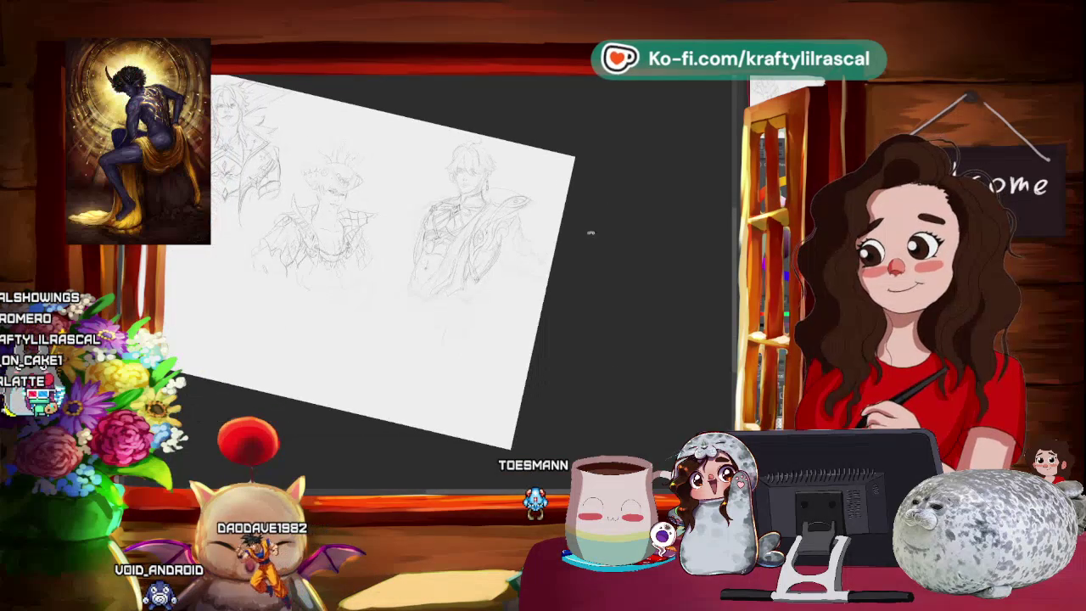
pyautogui.scroll(2, 551, 266)
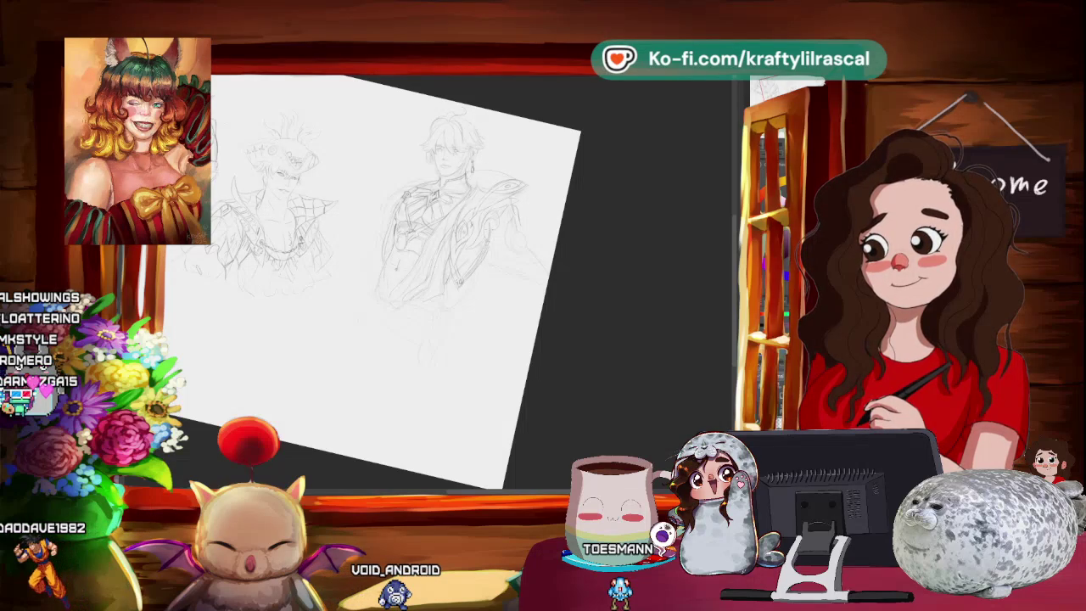
pyautogui.moveTo(525, 296)
pyautogui.mouseDown()
pyautogui.moveTo(419, 340)
pyautogui.moveTo(448, 313)
pyautogui.mouseUp()
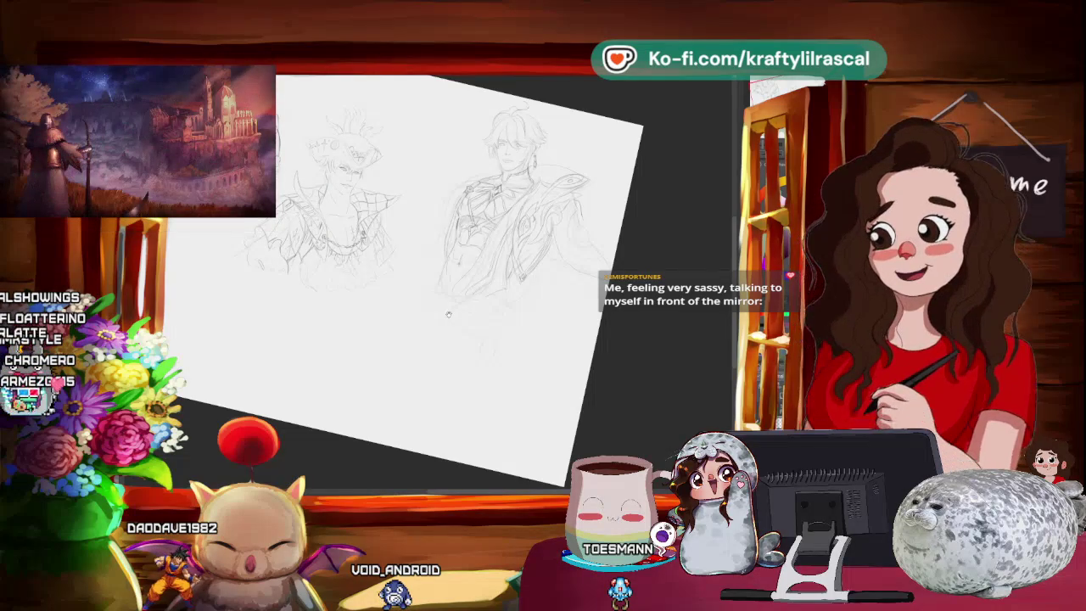
# Pan and tilt the page onto the right figure's head and torso, then zoom in
pyautogui.moveTo(448, 314); pyautogui.dragTo(382, 315)
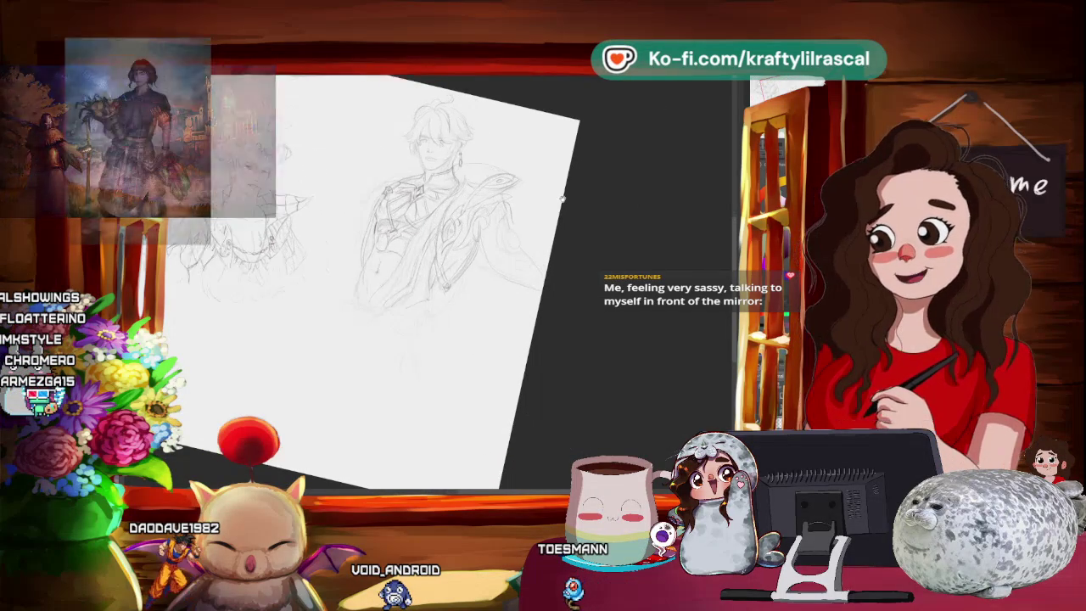
pyautogui.moveTo(382, 315); pyautogui.dragTo(339, 315)
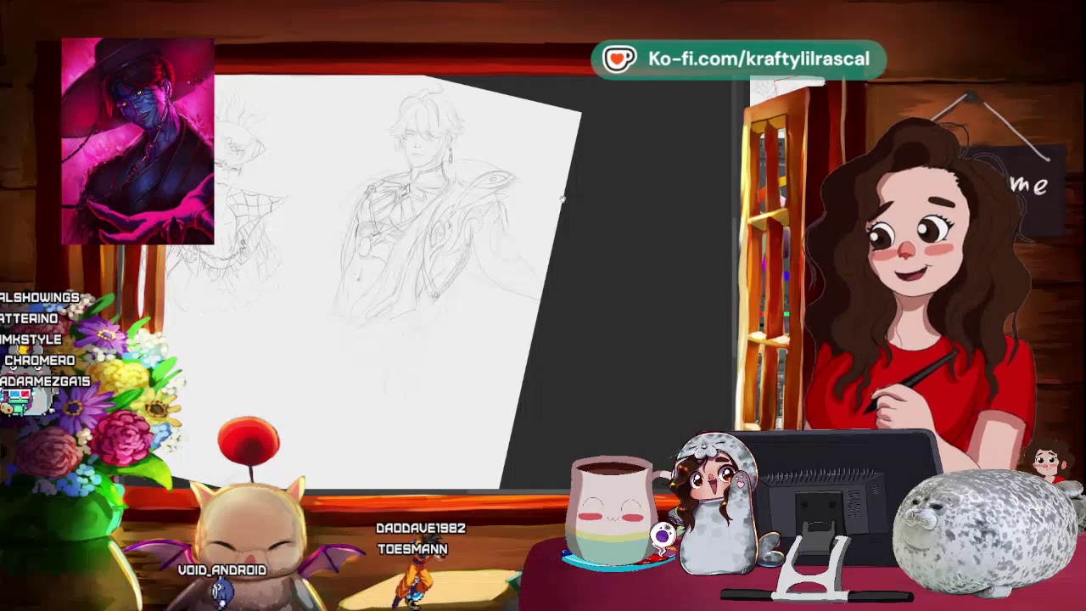
pyautogui.moveTo(382, 255); pyautogui.dragTo(361, 246)
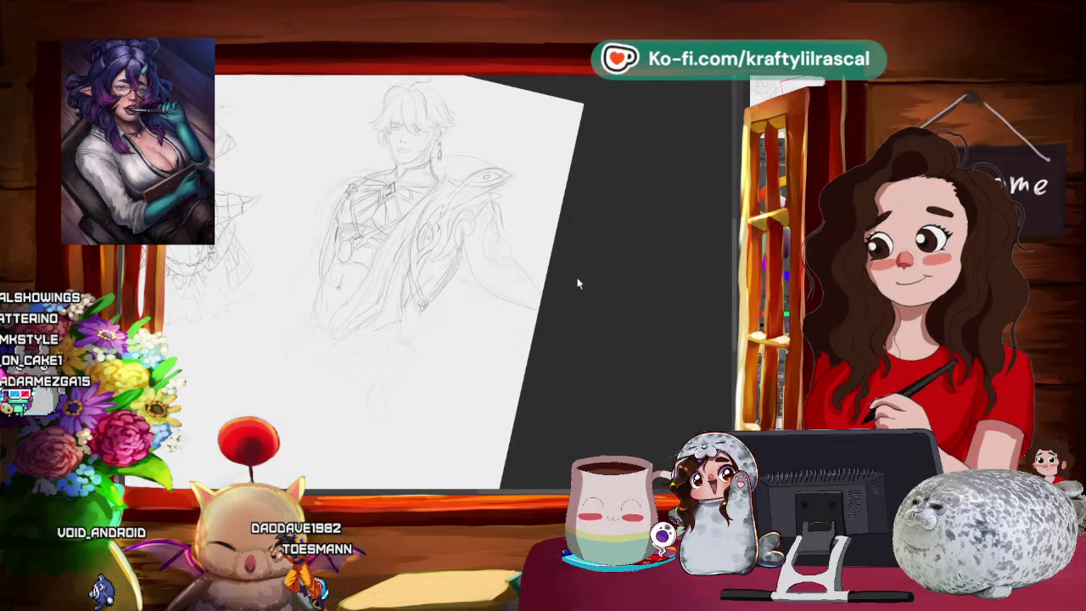
pyautogui.moveTo(523, 291); pyautogui.dragTo(513, 242)
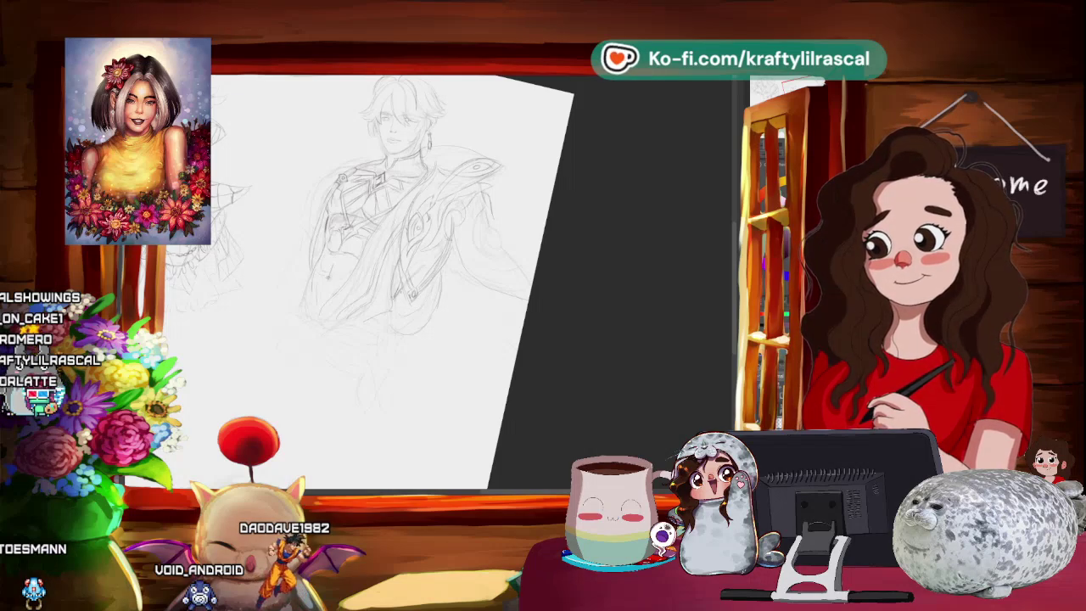
pyautogui.moveTo(365, 254); pyautogui.dragTo(356, 271)
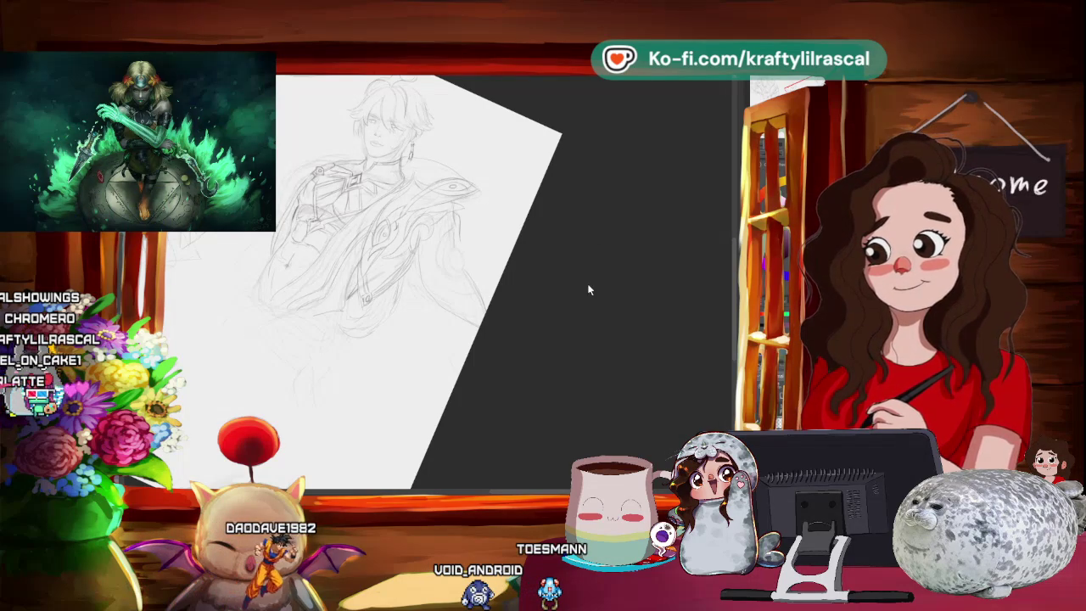
pyautogui.hotkey('ctrl', '=')
pyautogui.hotkey('ctrl', '=')
pyautogui.hotkey('ctrl', '=')
pyautogui.hotkey('ctrl', '=')
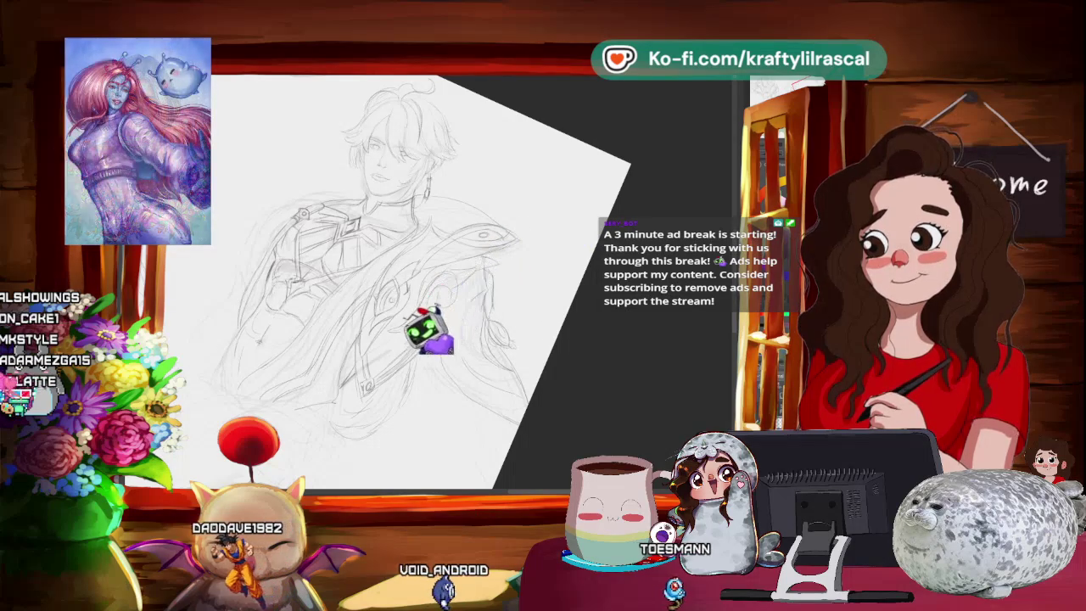
# Reset the page to upright and fit the whole sheet in view with Ctrl+0
pyautogui.hotkey('ctrl', '0')
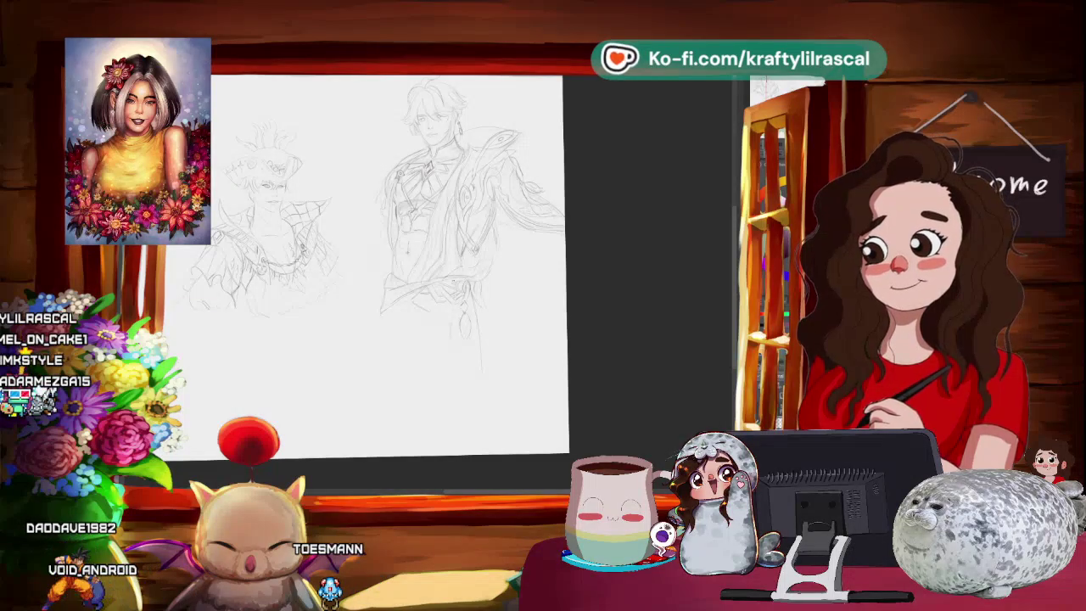
# Zoom out the canvas to show all three figure sketches
pyautogui.scroll(-3, 443, 329)
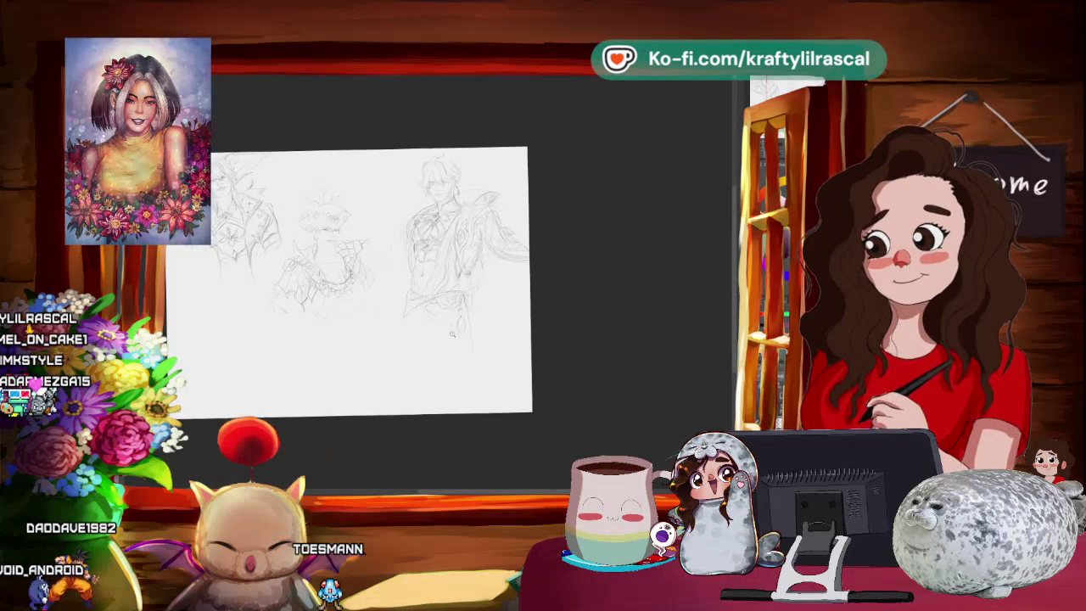
# Zoom and rotate the page to a slight tilt, keeping all three figures visible
pyautogui.scroll(1, 459, 365)
pyautogui.moveTo(453, 374)
pyautogui.mouseDown()
pyautogui.moveTo(510, 273)
pyautogui.moveTo(583, 331)
pyautogui.moveTo(215, 217)
pyautogui.mouseUp()
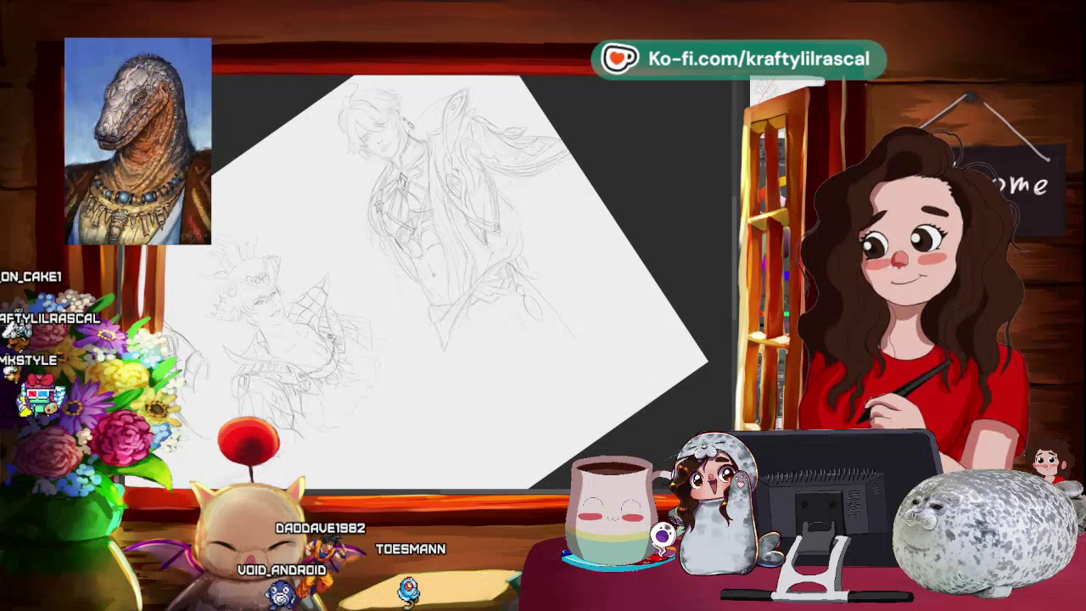
pyautogui.moveTo(649, 422); pyautogui.dragTo(649, 398)
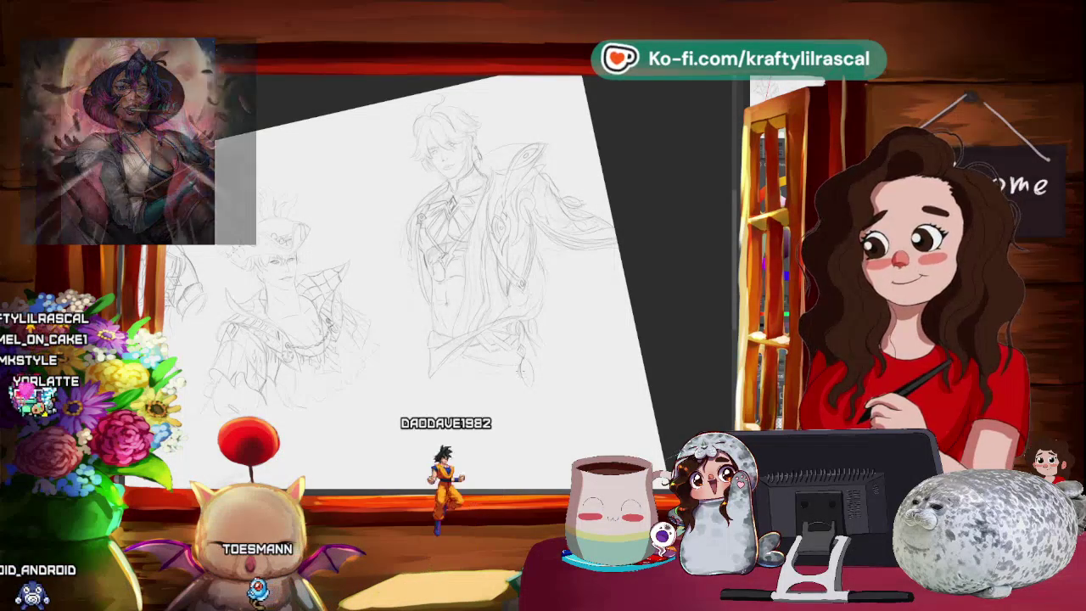
pyautogui.scroll(-3, 708, 257)
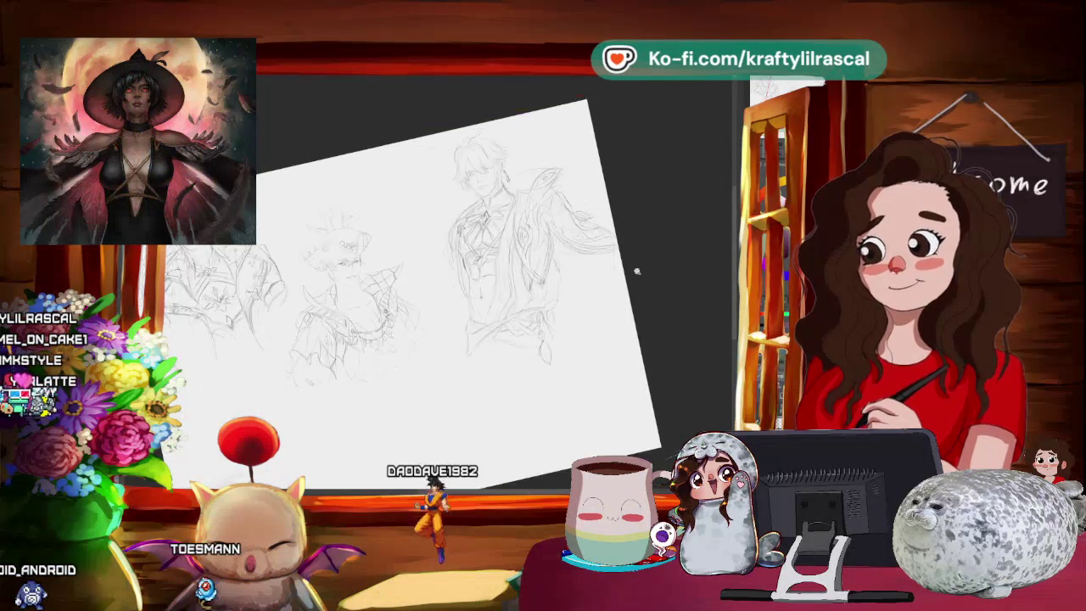
pyautogui.scroll(5, 669, 271)
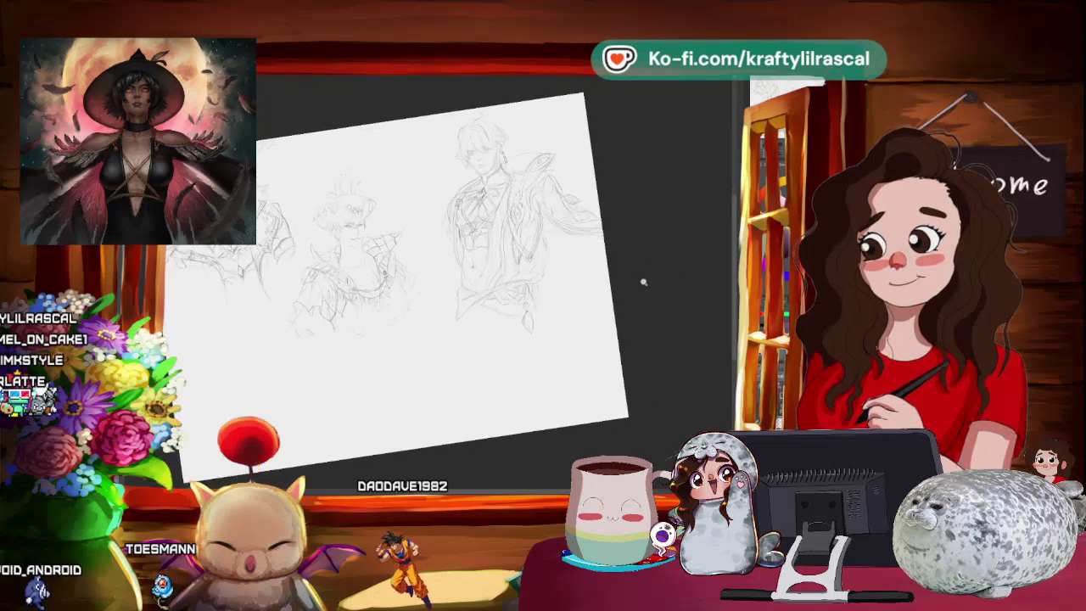
pyautogui.scroll(1, 599, 299)
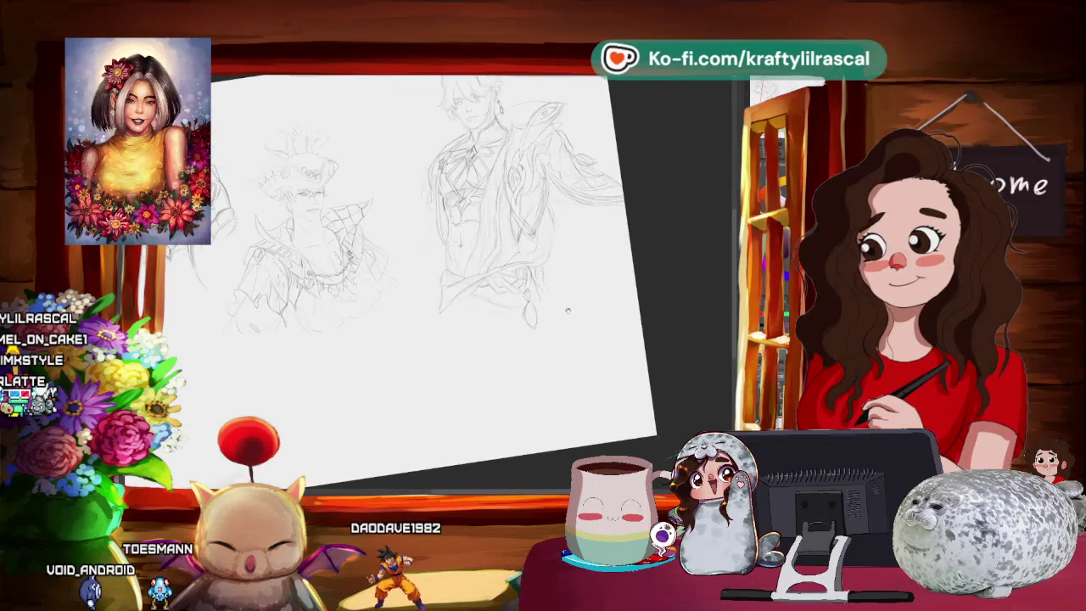
pyautogui.scroll(1, 594, 310)
pyautogui.scroll(1, 585, 327)
pyautogui.scroll(1, 579, 342)
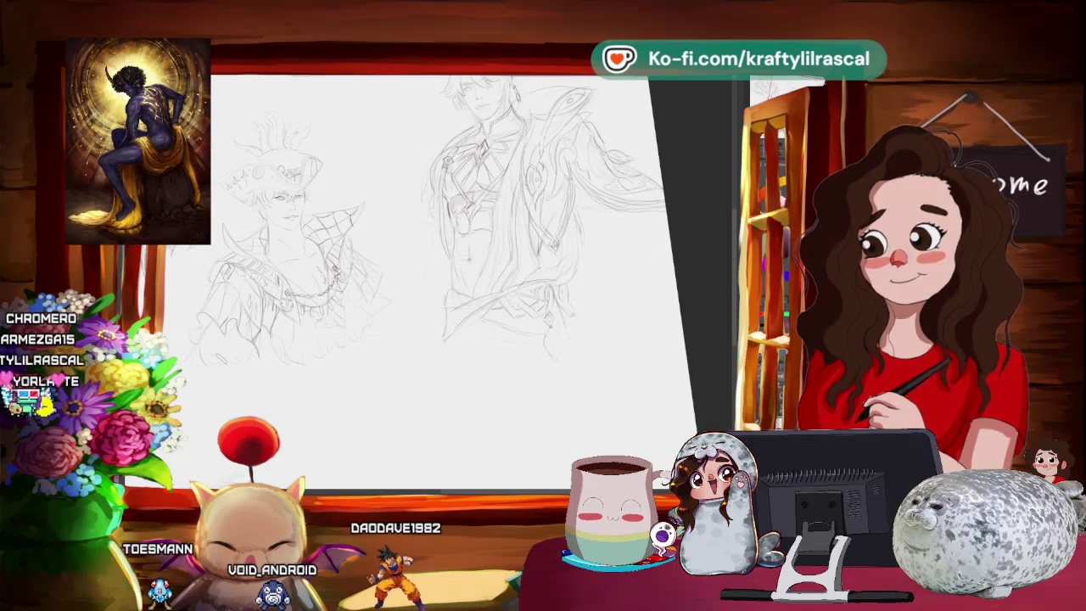
# Add small leaf-like pencil marks along the right figure's lower coat hem
pyautogui.moveTo(643, 340)
pyautogui.mouseDown()
pyautogui.moveTo(554, 340)
pyautogui.moveTo(365, 304)
pyautogui.mouseUp()
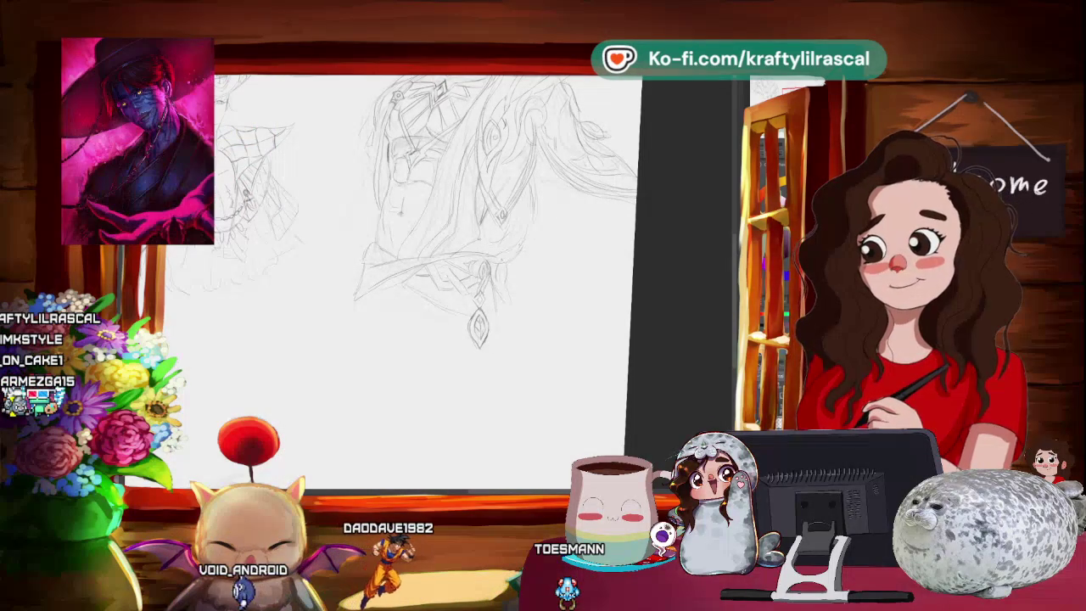
pyautogui.moveTo(504, 335)
pyautogui.mouseDown()
pyautogui.moveTo(575, 252)
pyautogui.moveTo(377, 276)
pyautogui.mouseUp()
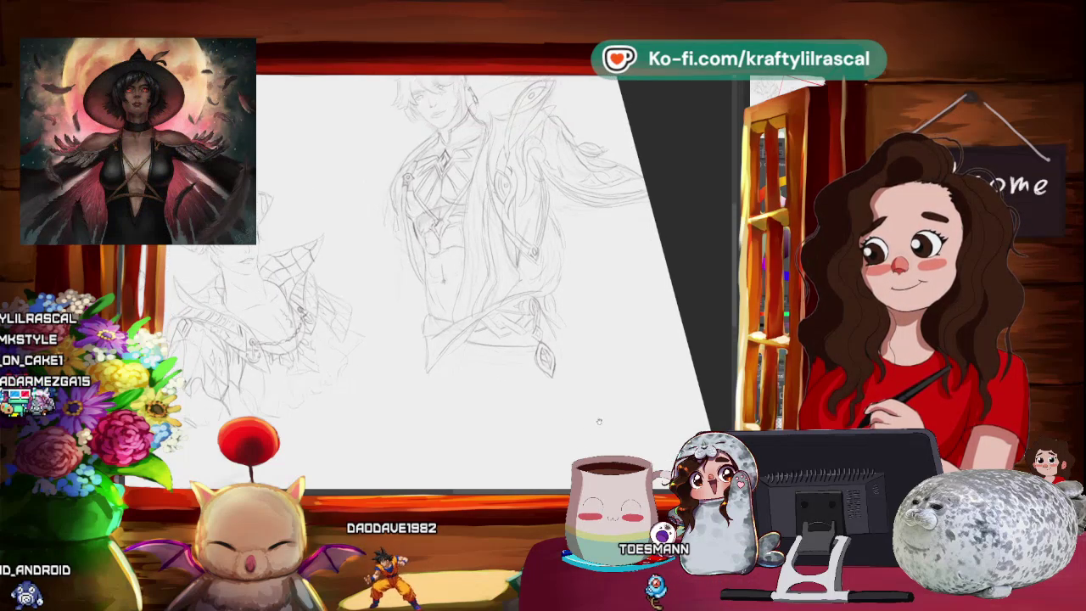
pyautogui.scroll(2, 329, 259)
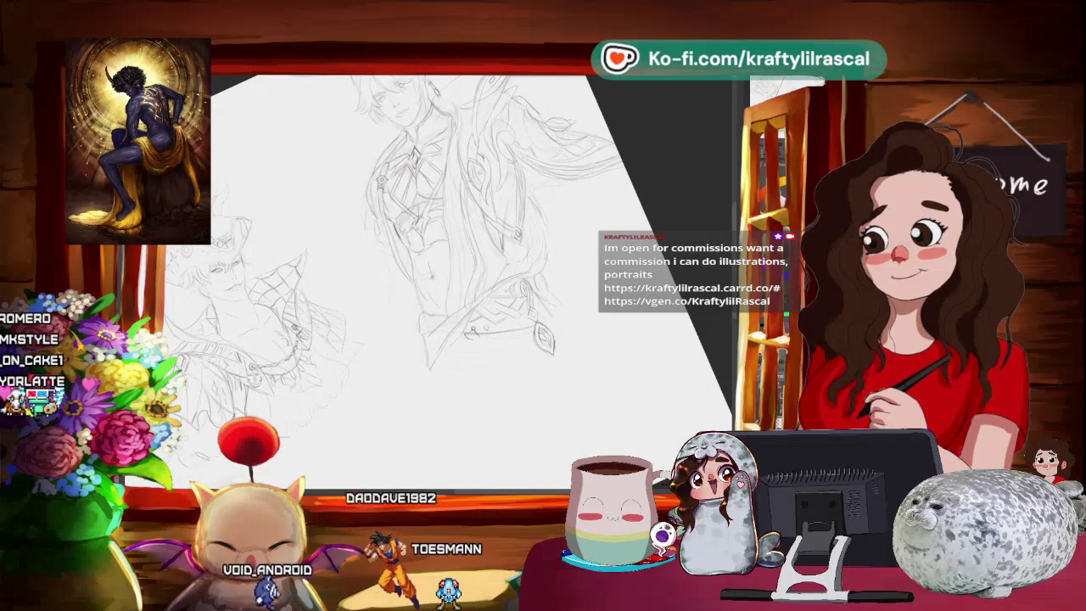
pyautogui.moveTo(466, 330); pyautogui.dragTo(486, 331)
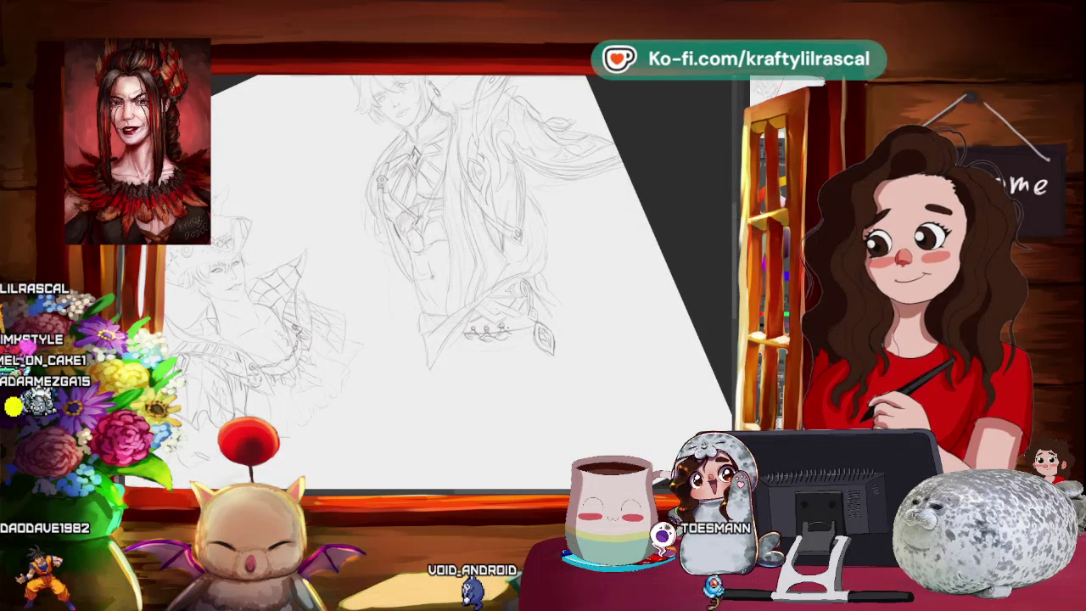
pyautogui.moveTo(441, 280)
pyautogui.mouseDown()
pyautogui.moveTo(601, 263)
pyautogui.moveTo(526, 280)
pyautogui.mouseUp()
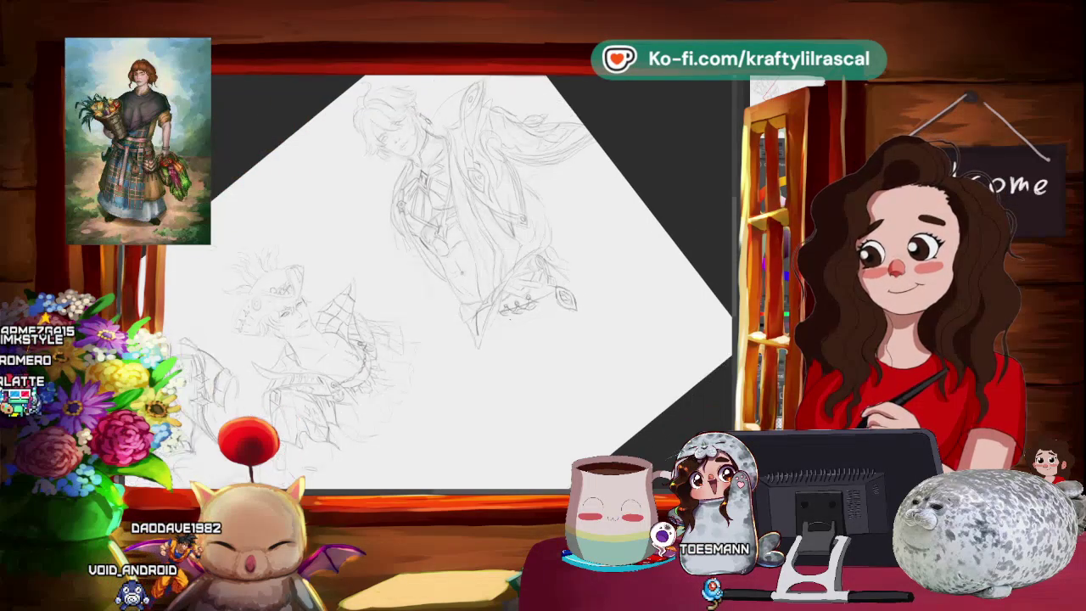
# Rotate and zoom the view in on the right figure's face, wavy hair and armoured collar
pyautogui.moveTo(450, 280); pyautogui.dragTo(398, 322)
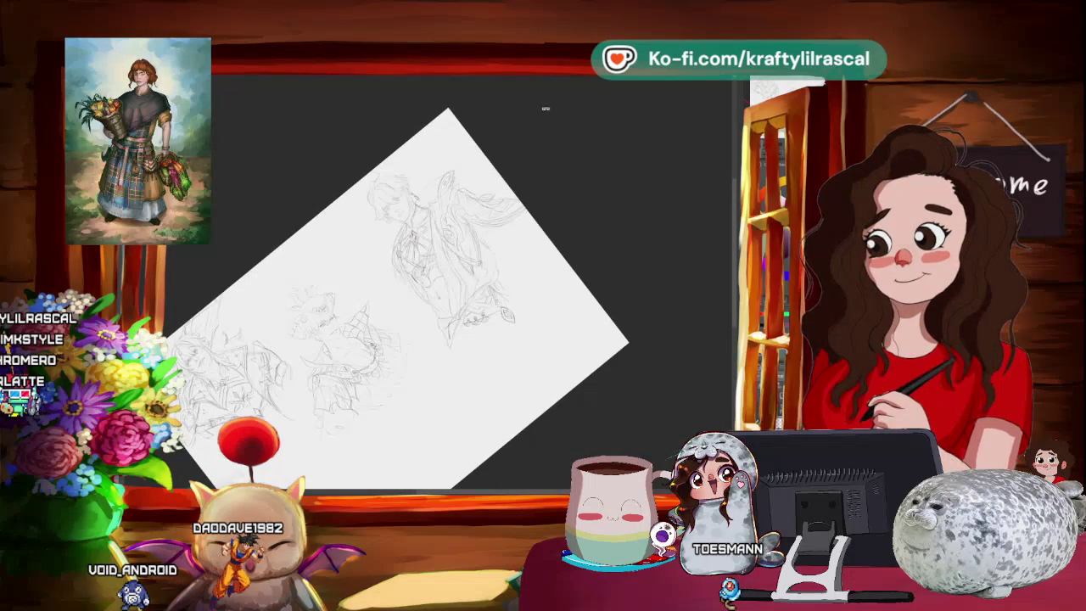
pyautogui.moveTo(545, 108); pyautogui.dragTo(426, 164)
pyautogui.scroll(2, 426, 163)
pyautogui.scroll(2, 425, 164)
pyautogui.scroll(2, 426, 163)
pyautogui.scroll(2, 426, 164)
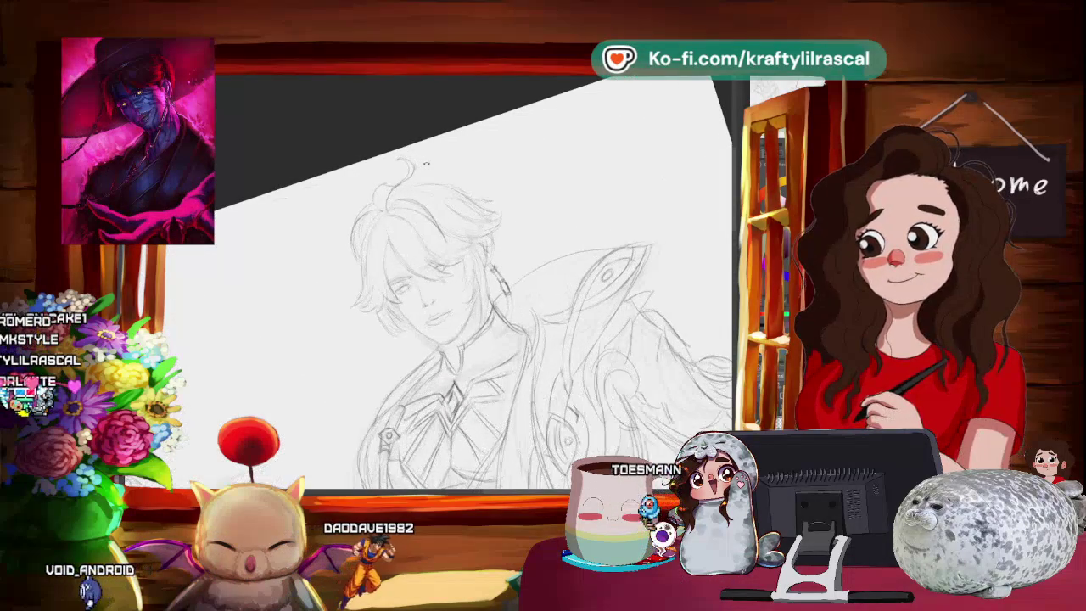
pyautogui.moveTo(414, 264); pyautogui.dragTo(449, 270)
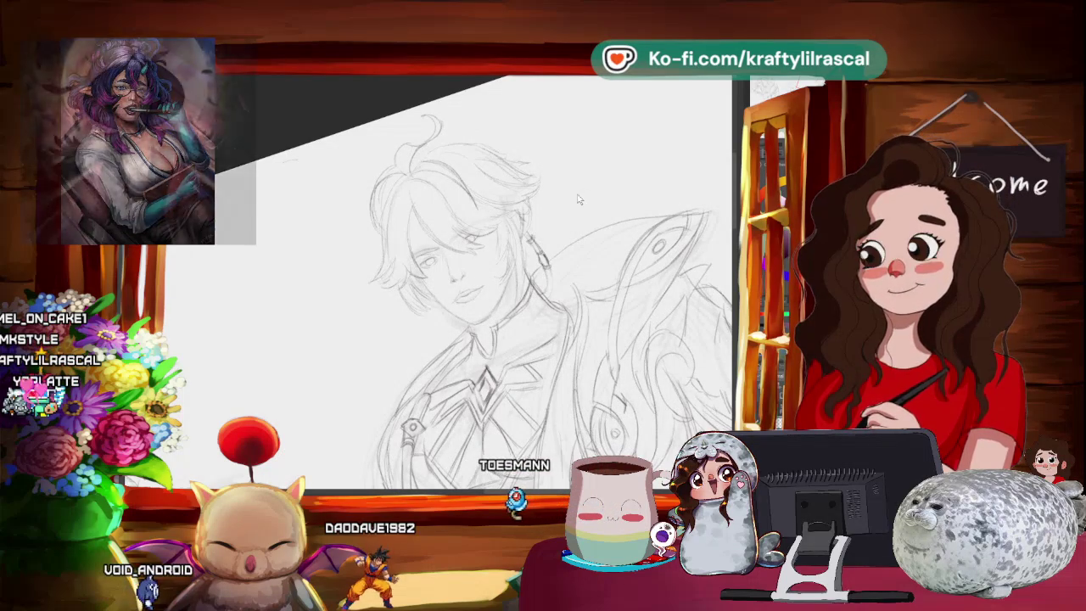
pyautogui.moveTo(475, 280); pyautogui.dragTo(379, 224)
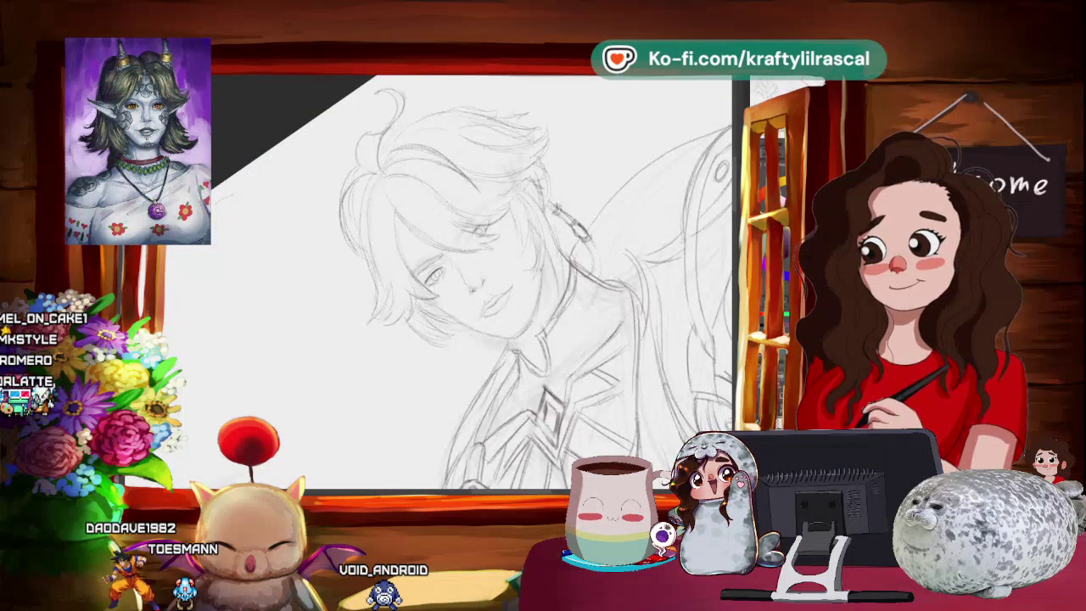
pyautogui.scroll(-3, 449, 280)
pyautogui.moveTo(583, 427); pyautogui.dragTo(308, 235)
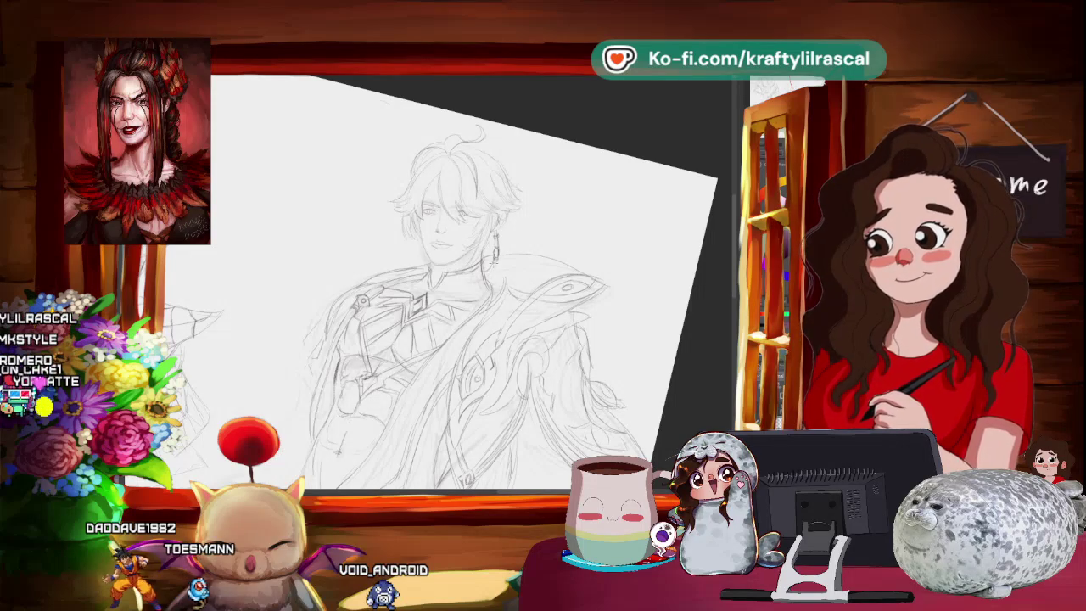
# Reset the canvas tilt with the 5 key and zoom out until all three figures fit
pyautogui.moveTo(547, 265)
pyautogui.mouseDown()
pyautogui.moveTo(539, 269)
pyautogui.moveTo(573, 157)
pyautogui.mouseUp()
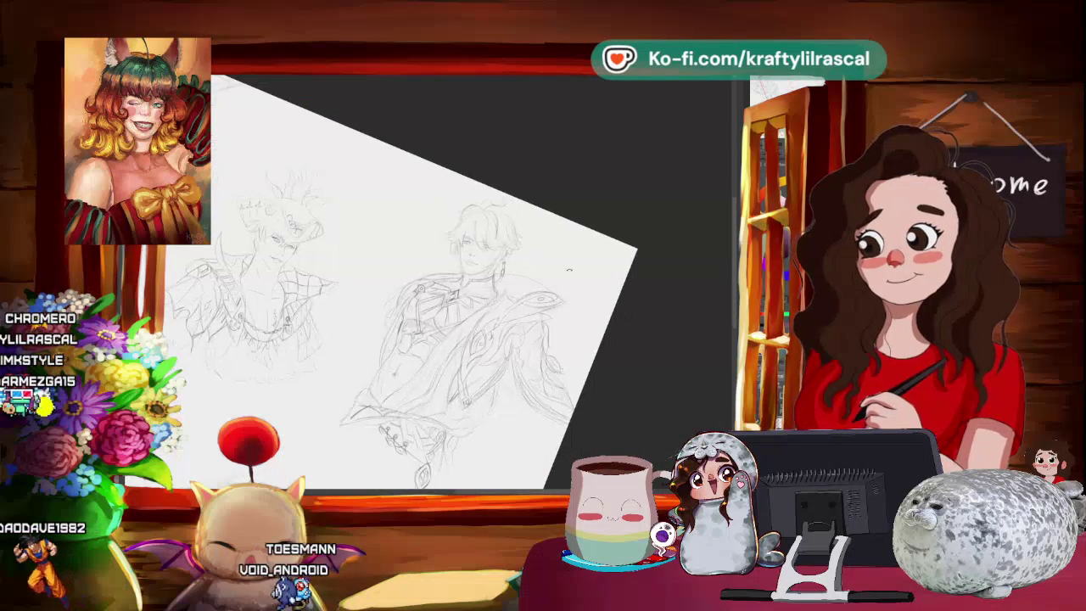
pyautogui.scroll(5, 573, 157)
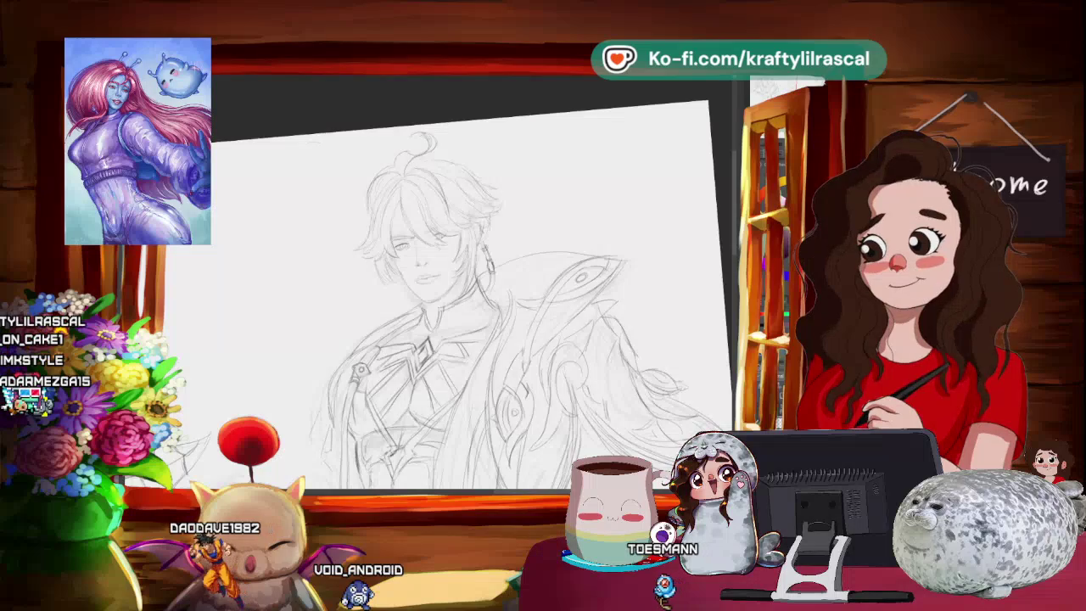
pyautogui.scroll(-5, 553, 185)
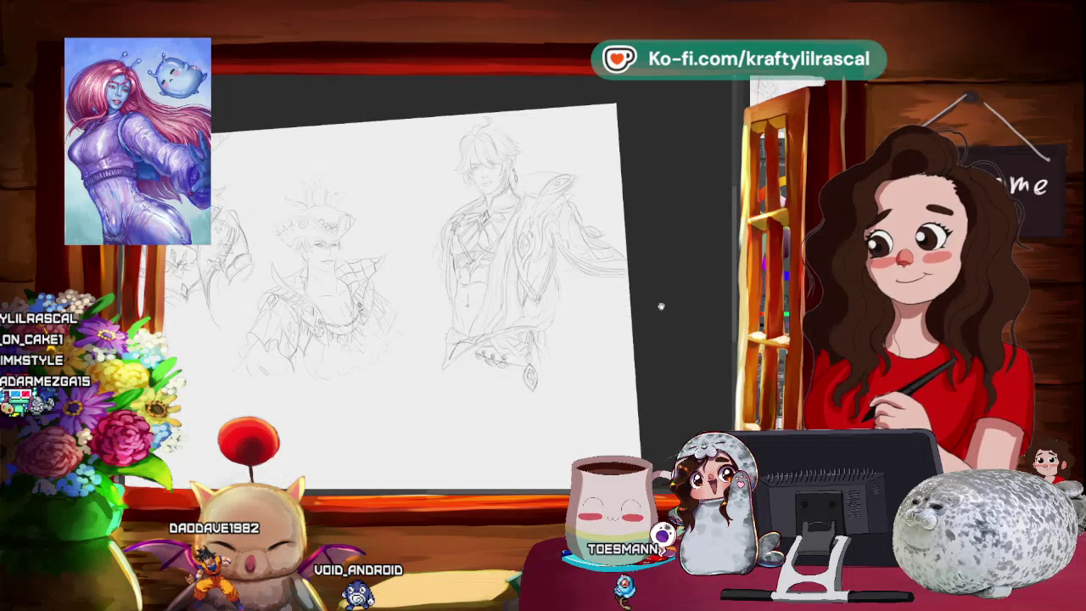
pyautogui.press('5')
pyautogui.scroll(-2, 652, 296)
pyautogui.scroll(-2, 652, 305)
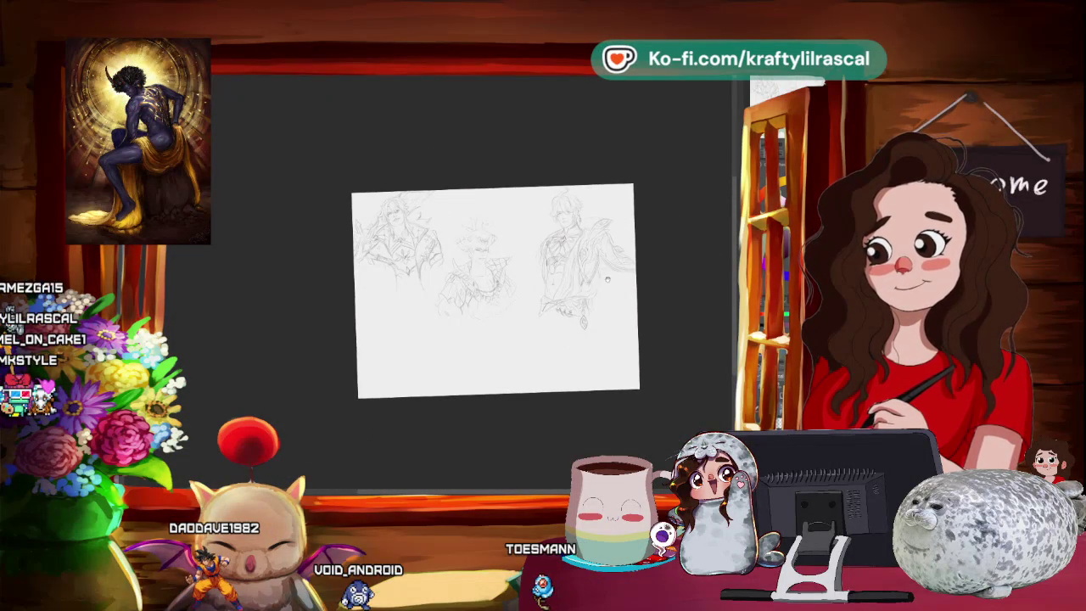
pyautogui.scroll(2, 614, 276)
pyautogui.scroll(-1, 614, 276)
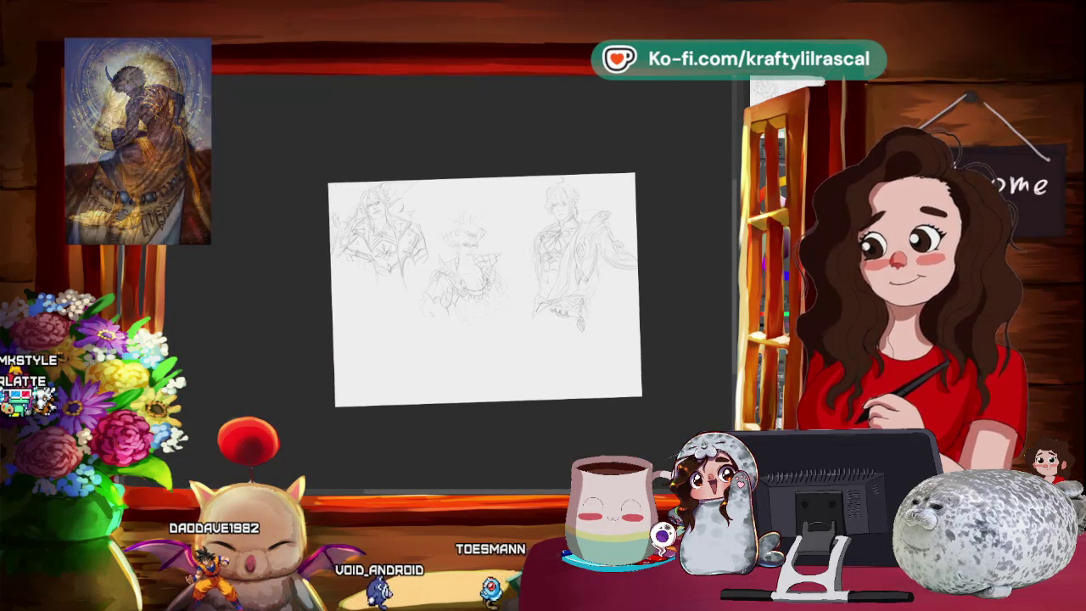
# Lasso the right-hand figure and move it slightly left
pyautogui.moveTo(518, 291)
pyautogui.mouseDown()
pyautogui.moveTo(642, 243)
pyautogui.moveTo(528, 160)
pyautogui.moveTo(515, 177)
pyautogui.mouseUp()
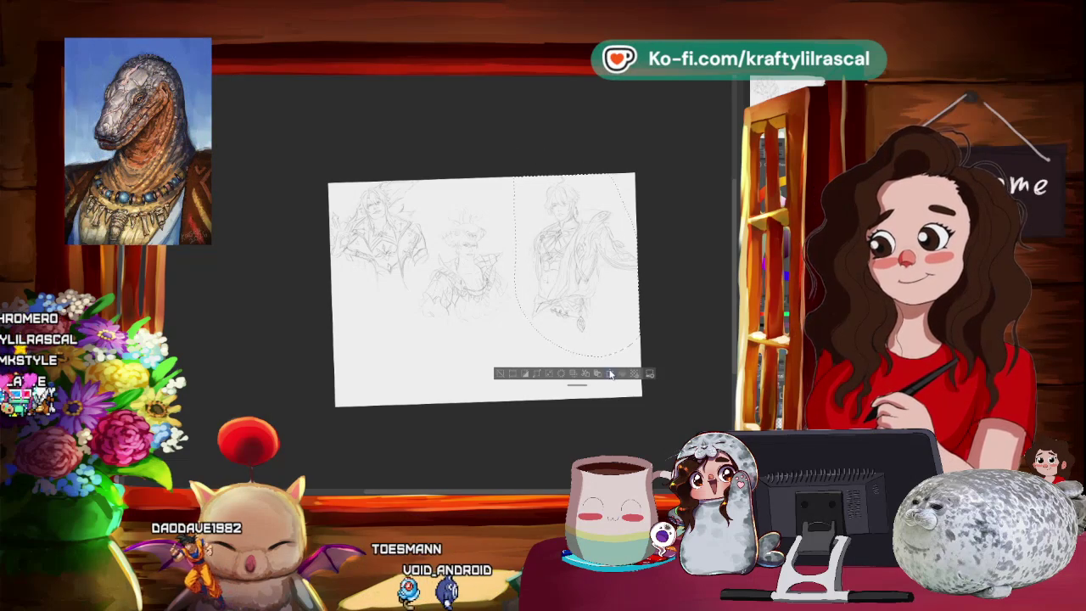
pyautogui.click(610, 374)
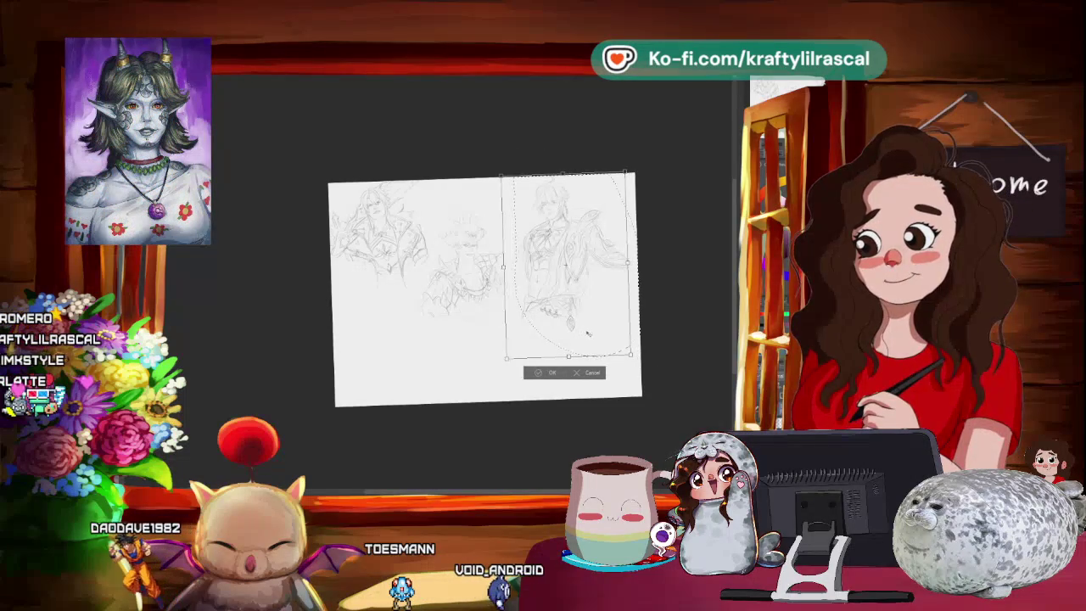
pyautogui.moveTo(588, 334); pyautogui.dragTo(573, 333)
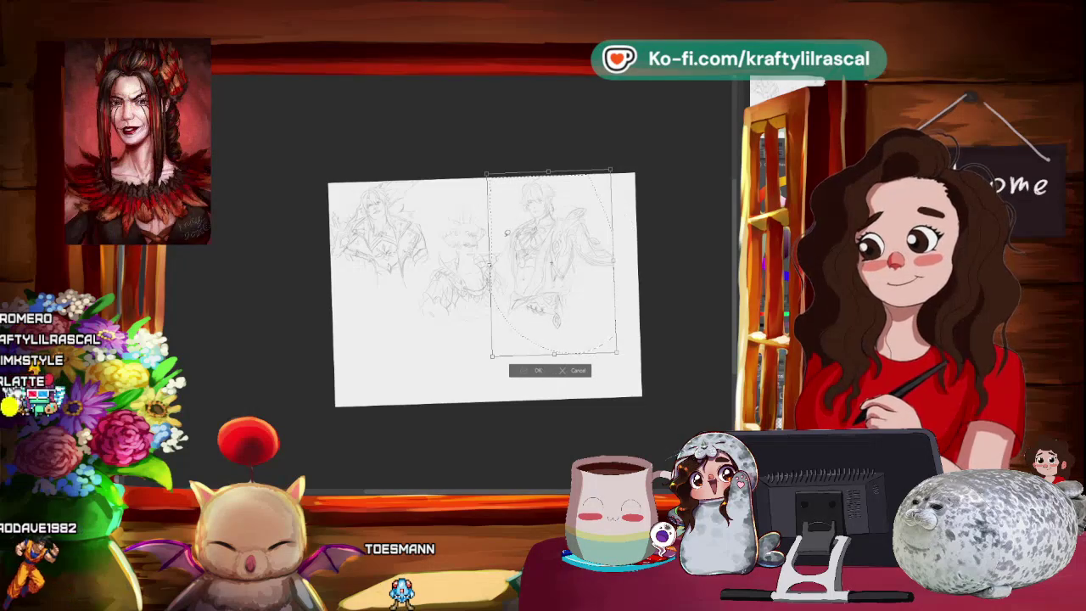
pyautogui.press('Return')
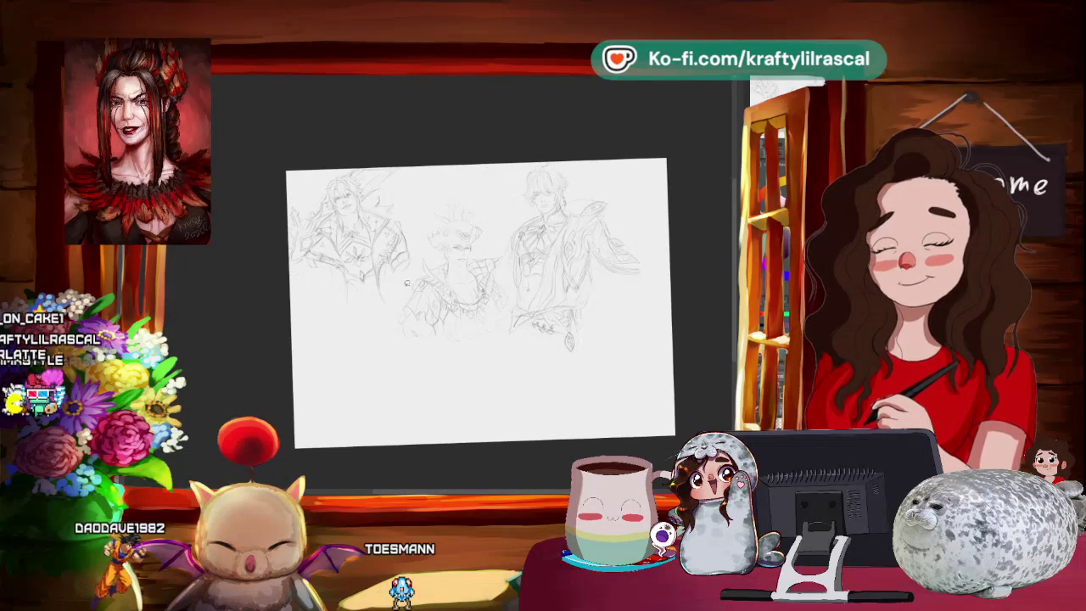
# Lasso and transform the left figure, then loop a selection around the middle and right figures
pyautogui.moveTo(291, 309); pyautogui.dragTo(416, 284)
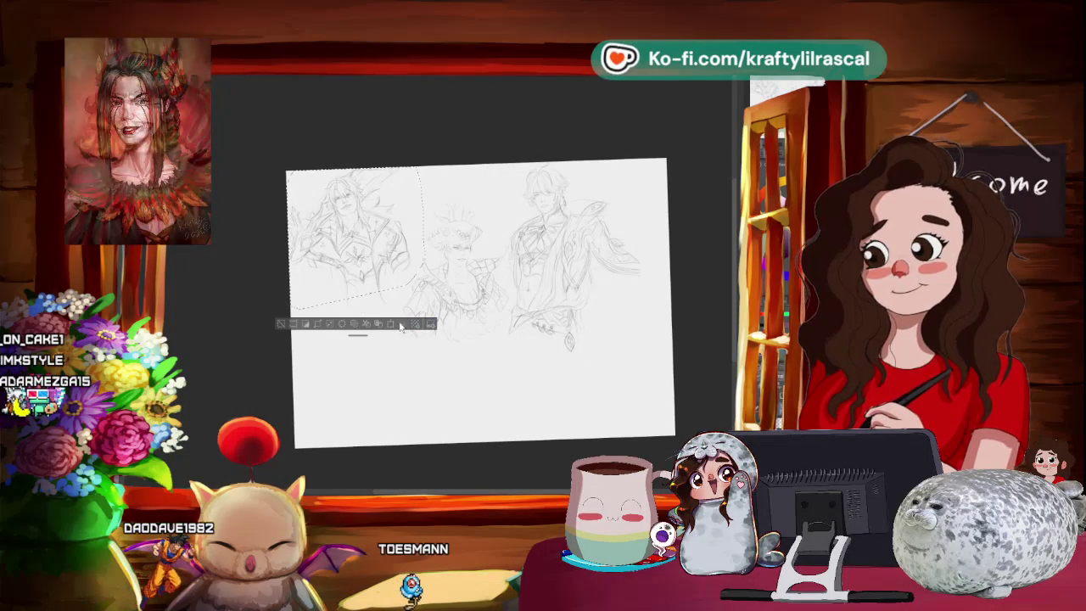
pyautogui.click(405, 324)
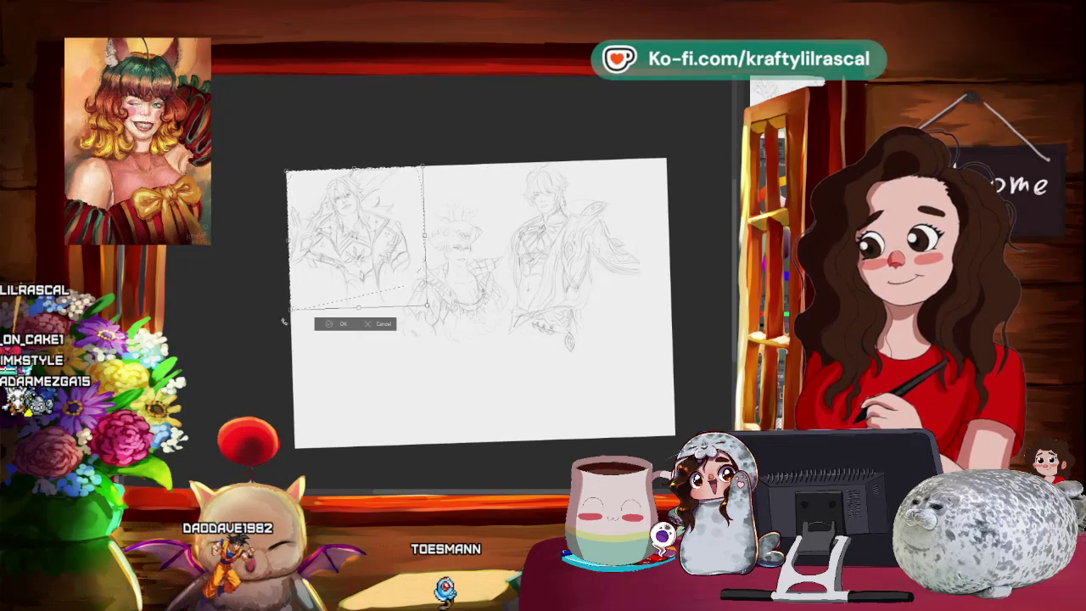
pyautogui.click(327, 324)
pyautogui.click(293, 327)
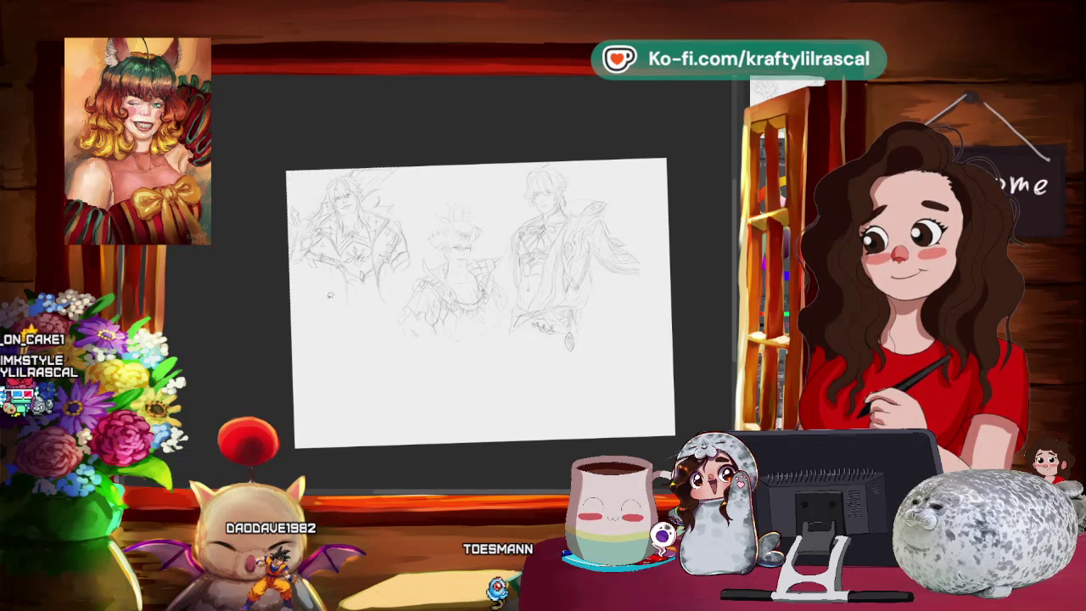
pyautogui.moveTo(387, 358)
pyautogui.mouseDown()
pyautogui.moveTo(628, 331)
pyautogui.moveTo(547, 142)
pyautogui.mouseUp()
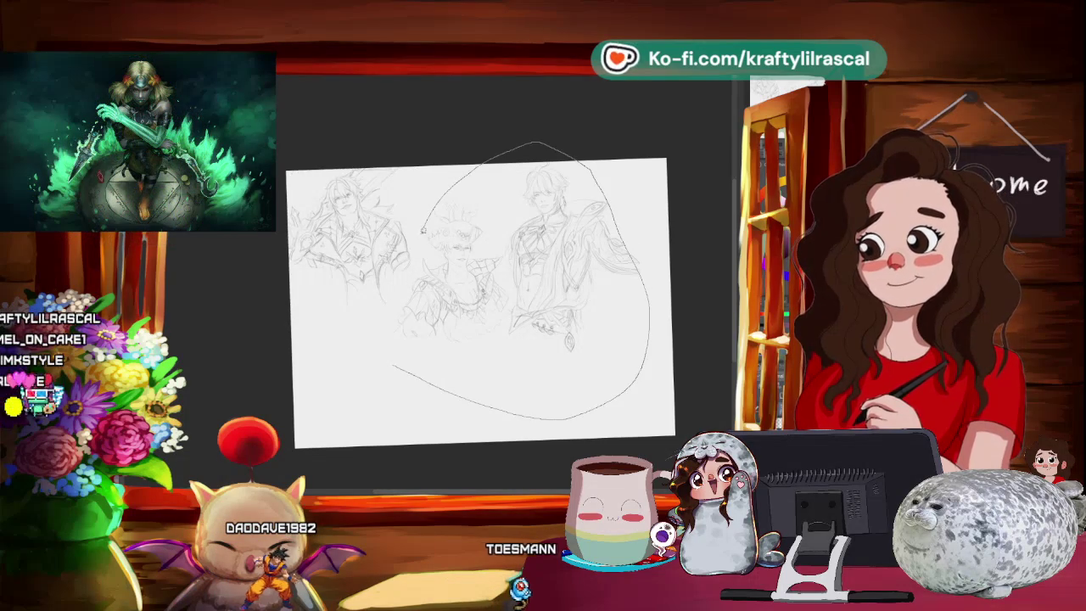
# Shift the selected middle and right figures slightly left and commit
pyautogui.moveTo(382, 373); pyautogui.dragTo(380, 367)
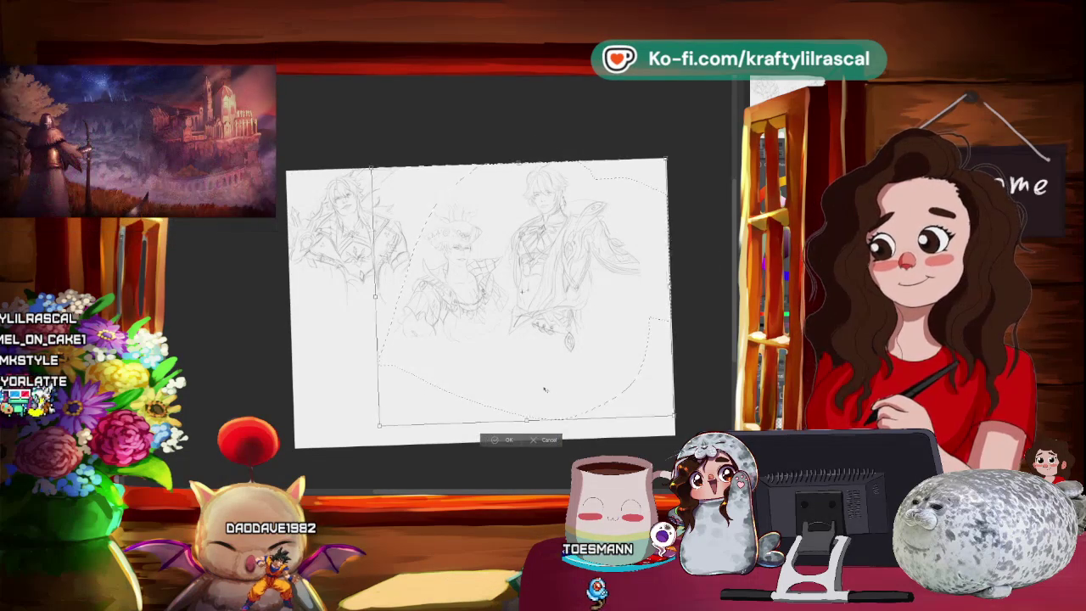
pyautogui.click(557, 440)
pyautogui.moveTo(545, 390); pyautogui.dragTo(531, 388)
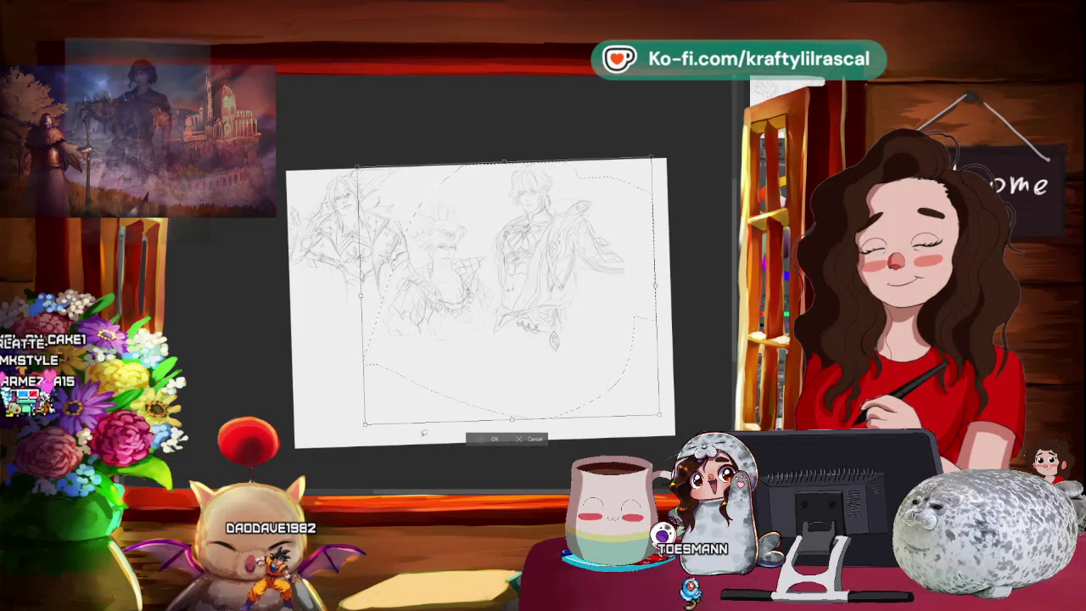
pyautogui.press('Return')
pyautogui.click(602, 442)
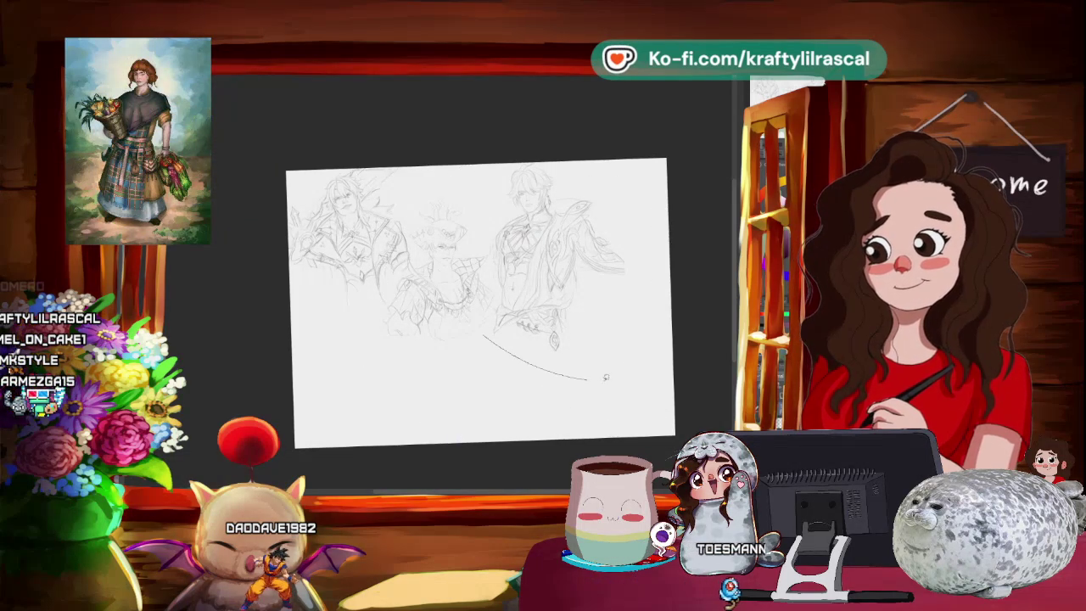
# Scale the right-hand figure down slightly and move it a little right and down
pyautogui.moveTo(484, 336); pyautogui.dragTo(482, 337)
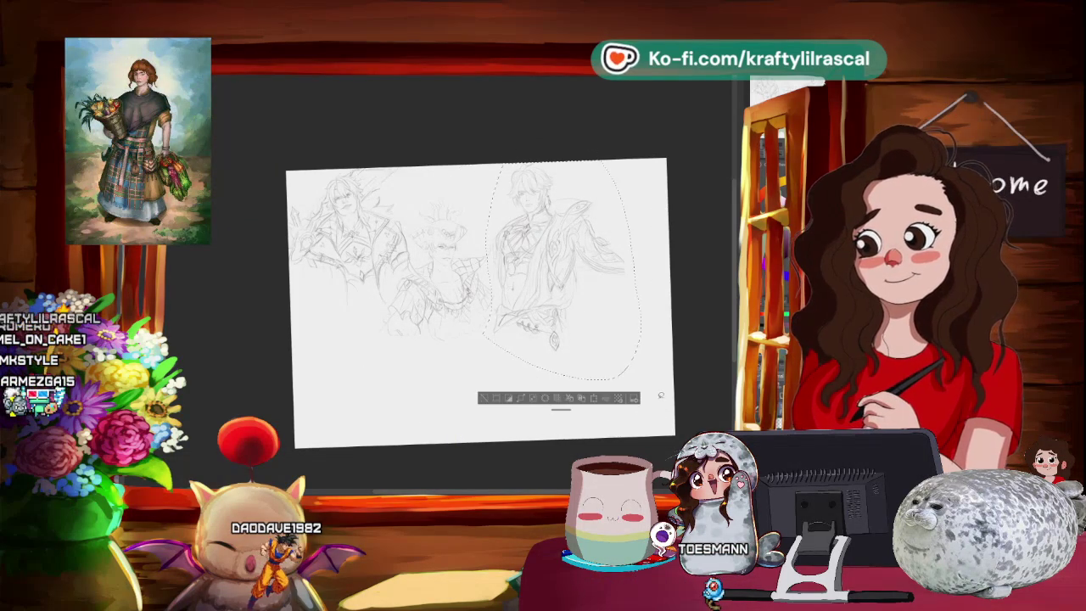
pyautogui.hotkey('ctrl', 't')
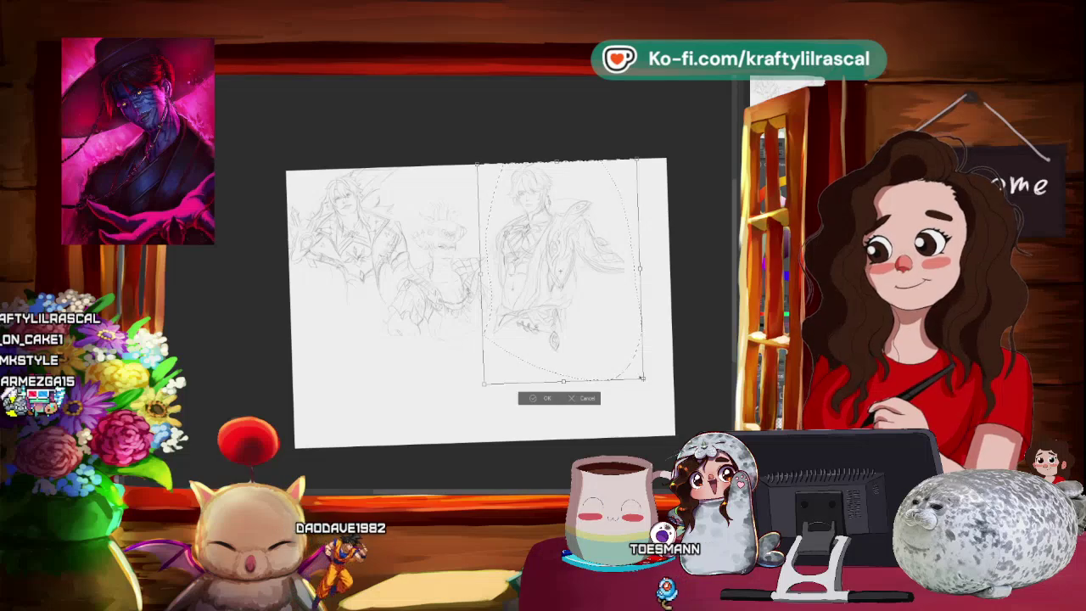
pyautogui.moveTo(467, 151); pyautogui.dragTo(477, 159)
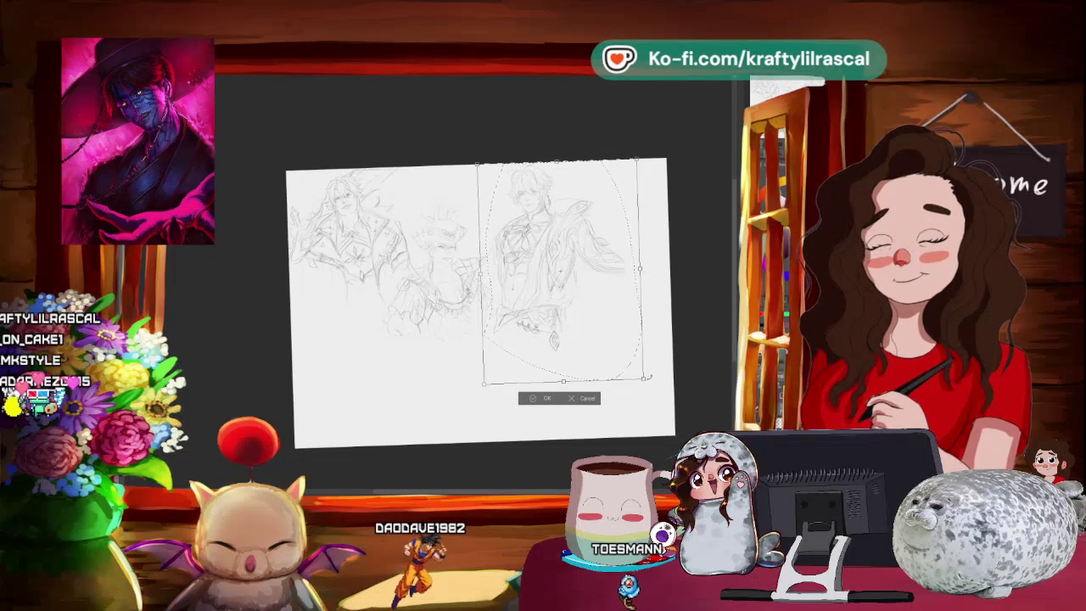
pyautogui.moveTo(628, 371); pyautogui.dragTo(620, 351)
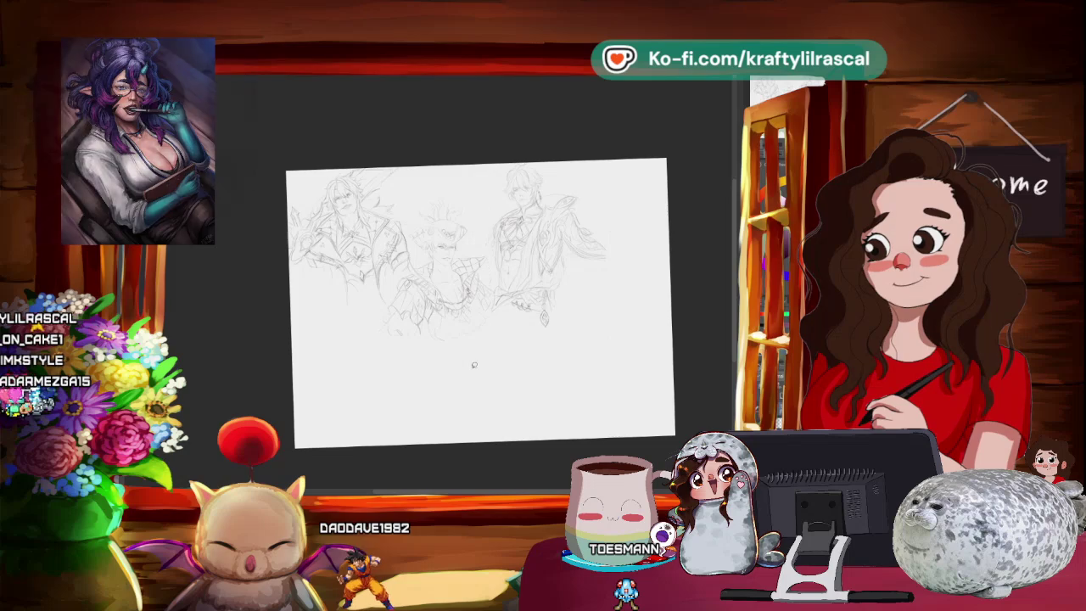
pyautogui.scroll(1, 475, 365)
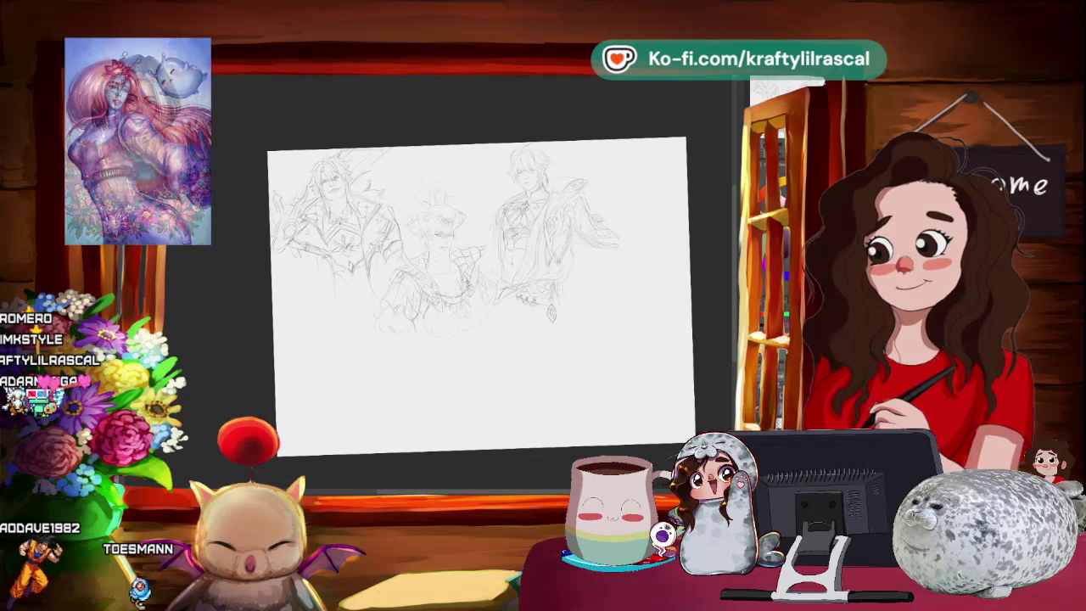
# Open the first Mydei Google Images result and switch to its wiki page
pyautogui.hotkey('alt', 'Tab')
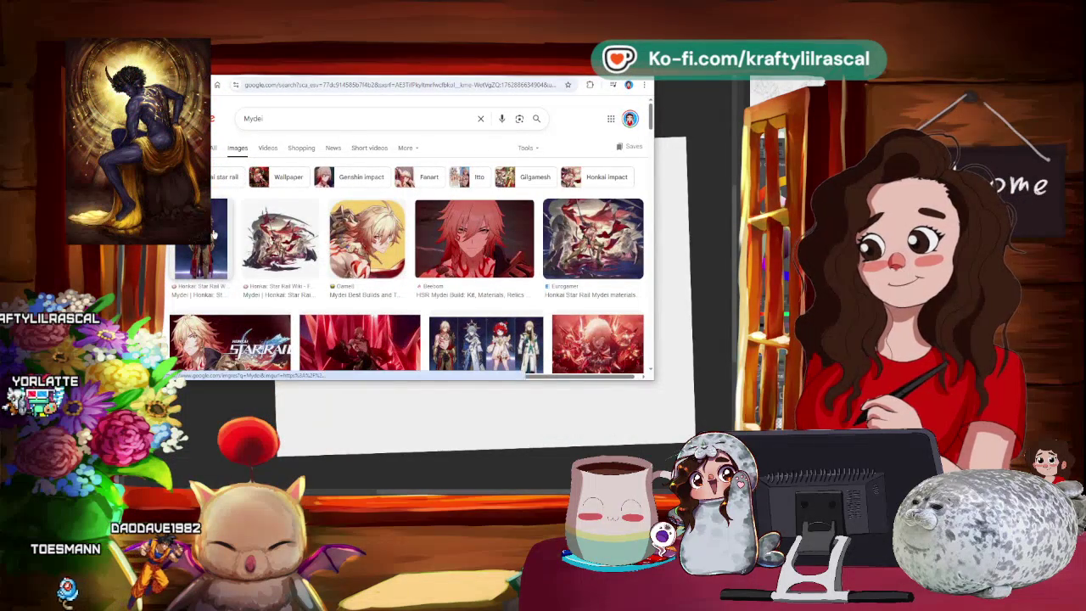
pyautogui.click(202, 242)
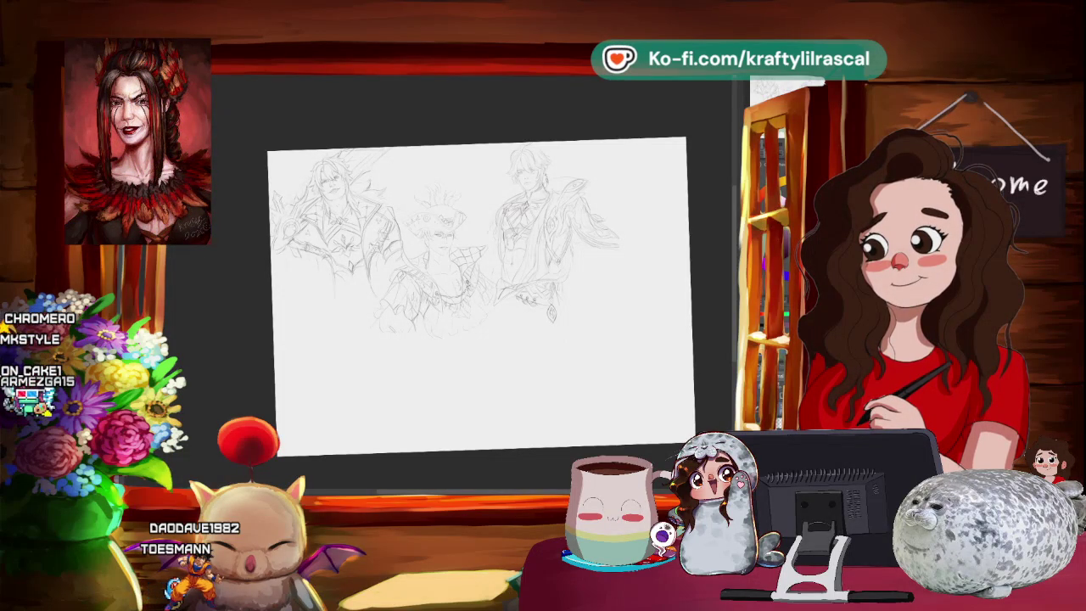
pyautogui.hotkey('alt', 'Tab')
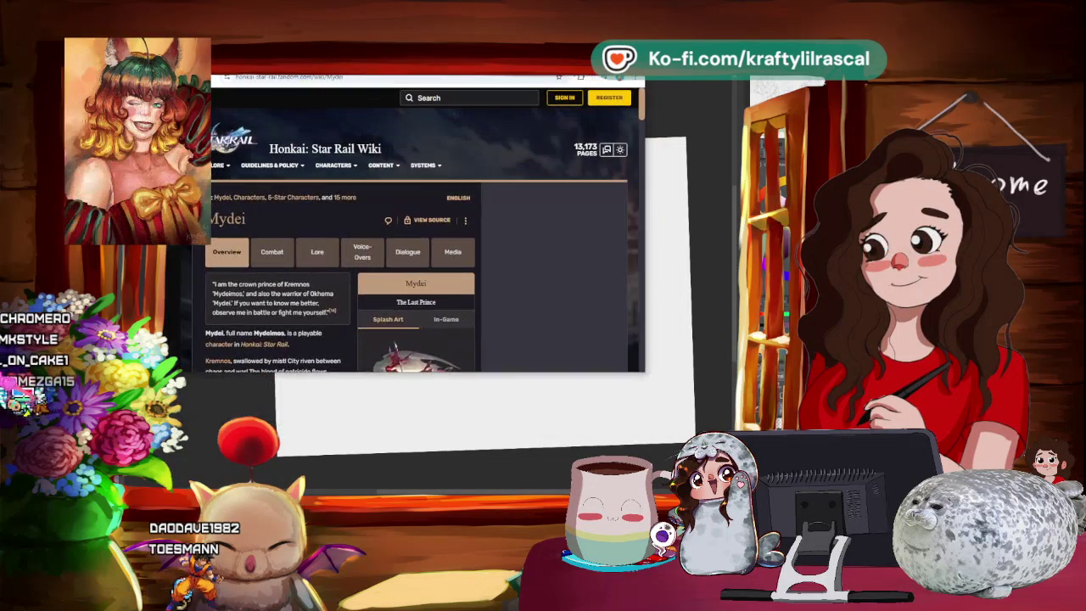
# Enlarge the browser window and browse the images in Mydei's splash art gallery
pyautogui.scroll(-1, 462, 192)
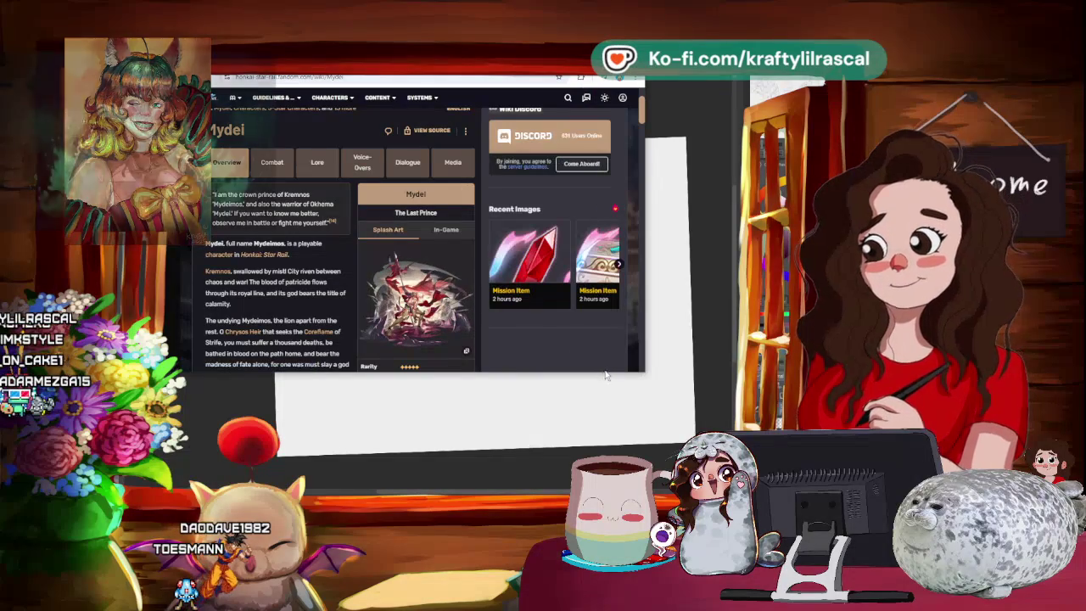
pyautogui.moveTo(609, 372); pyautogui.dragTo(609, 439)
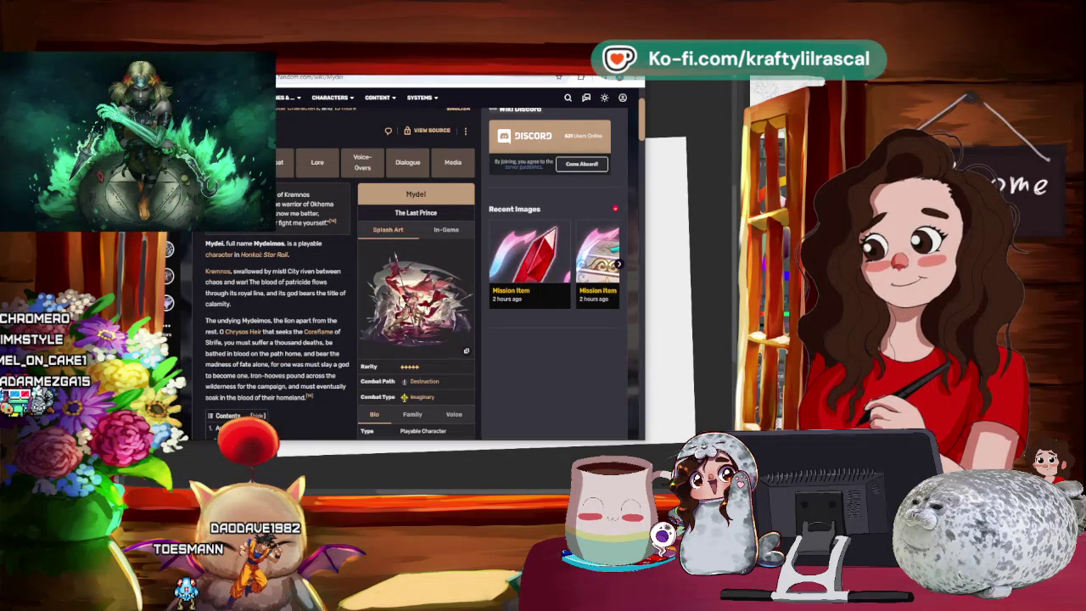
pyautogui.click(425, 302)
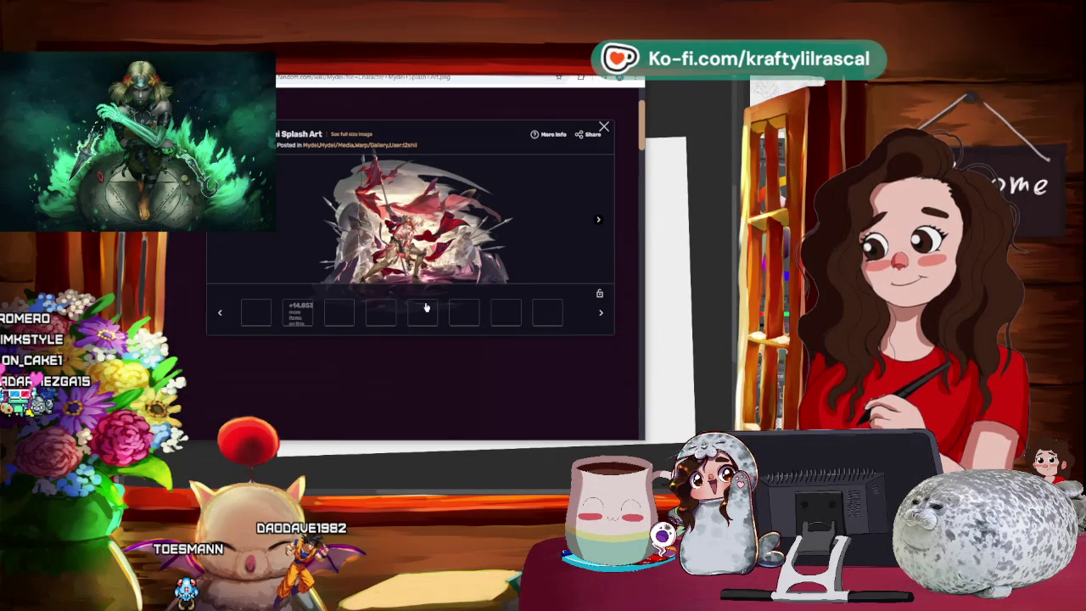
pyautogui.click(603, 127)
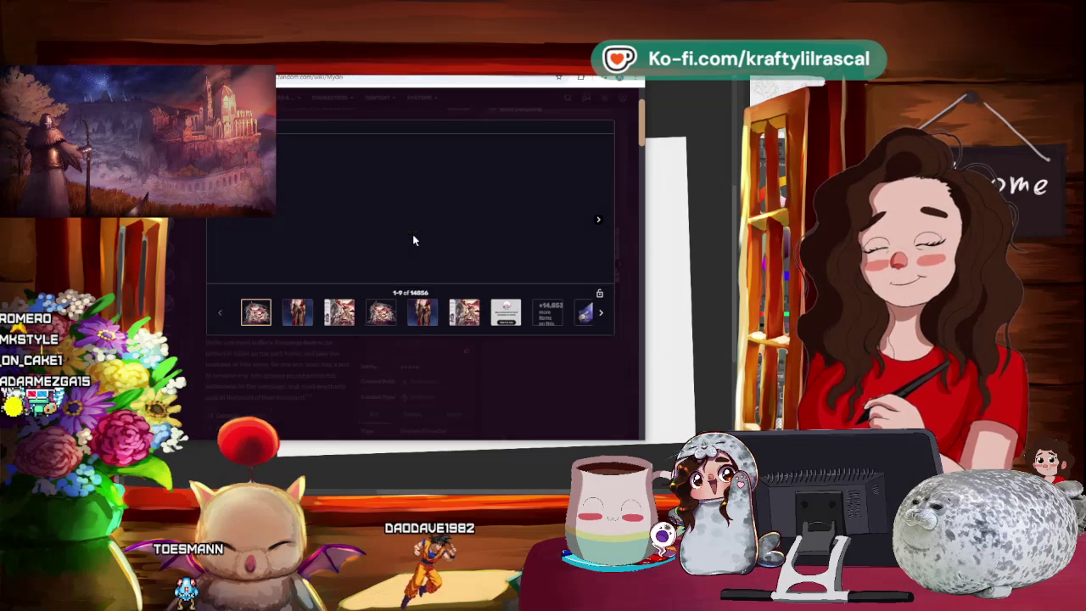
pyautogui.click(297, 312)
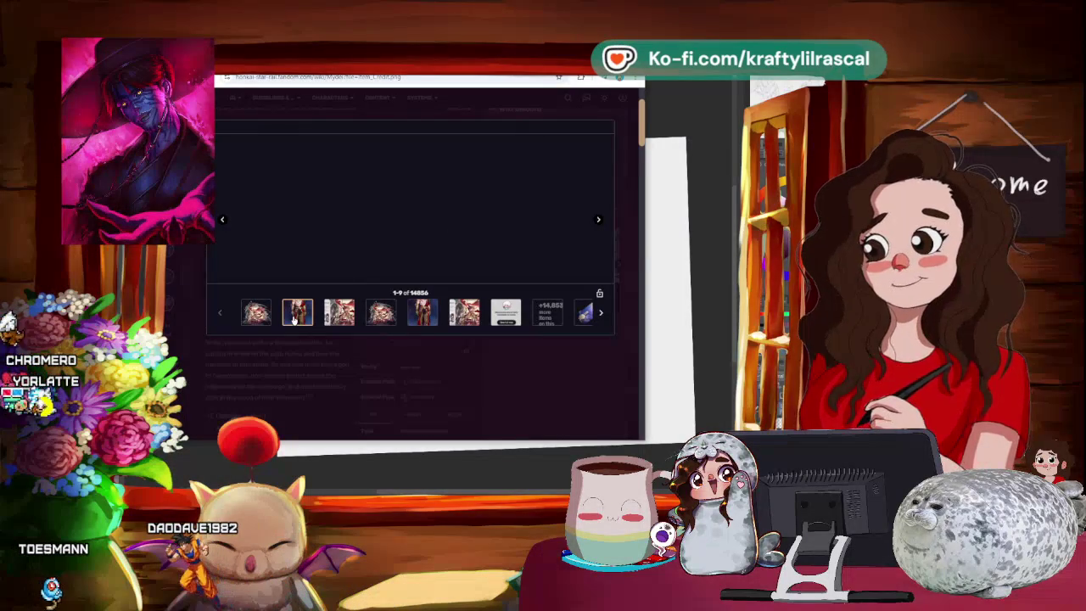
pyautogui.click(422, 314)
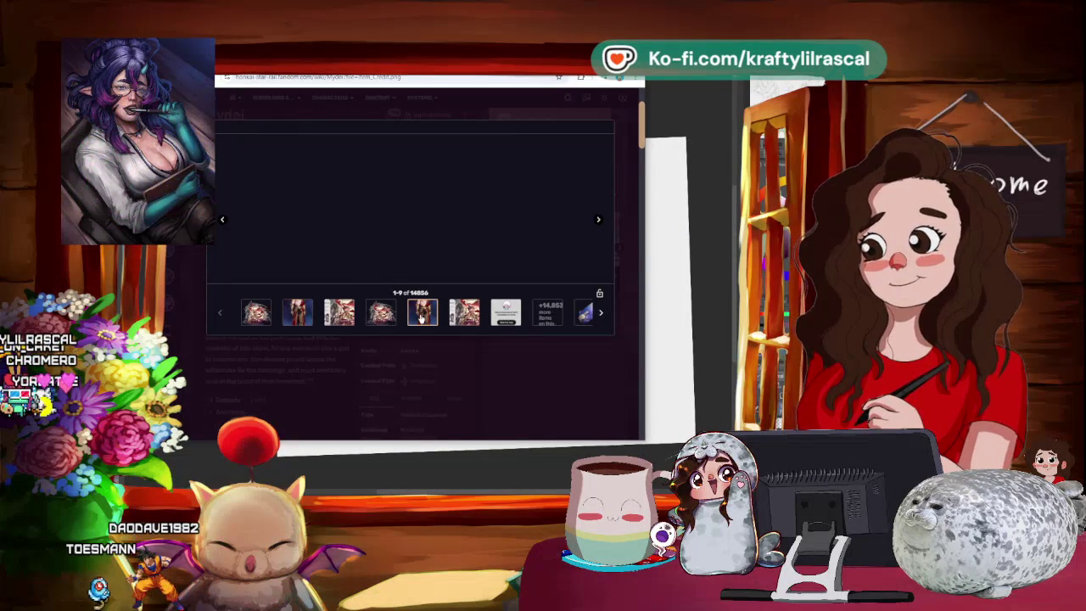
pyautogui.click(620, 116)
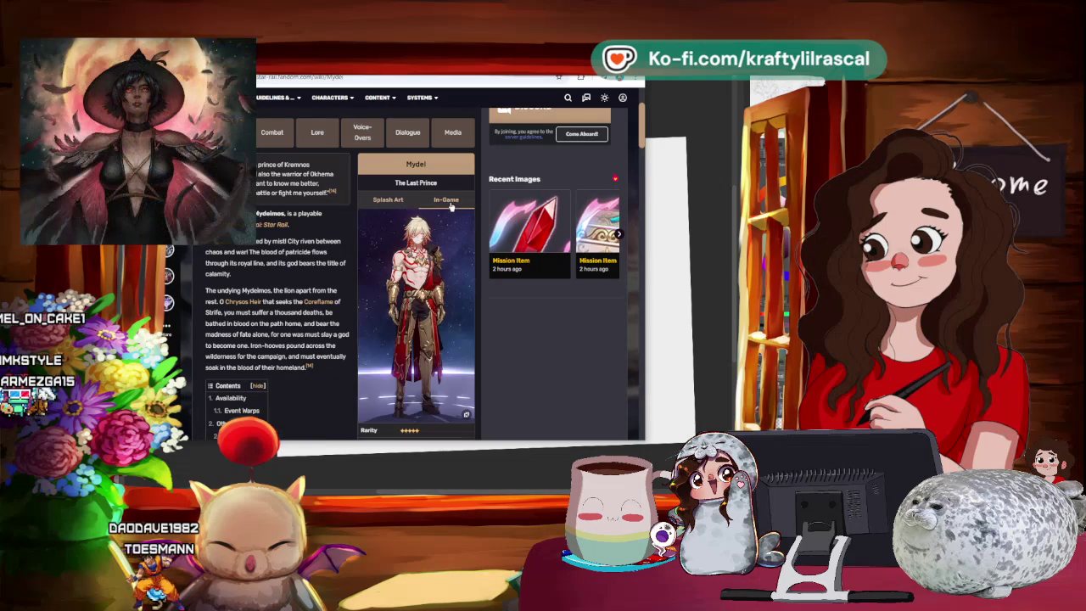
# Copy Mydei's in-game render and then the splash art image
pyautogui.click(415, 290)
pyautogui.moveTo(411, 218)
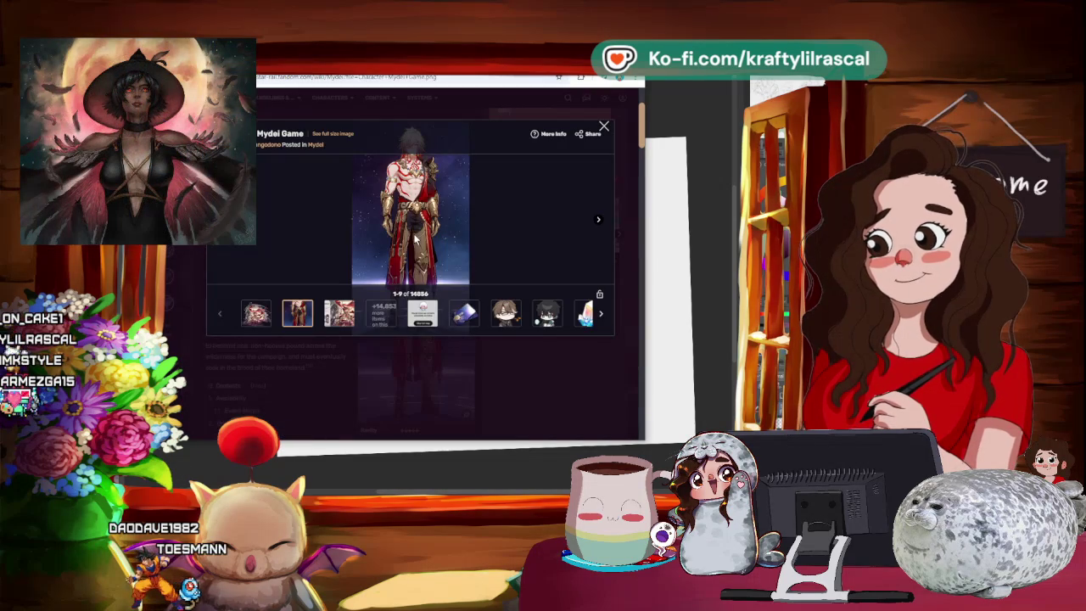
pyautogui.rightClick(429, 201)
pyautogui.click(452, 234)
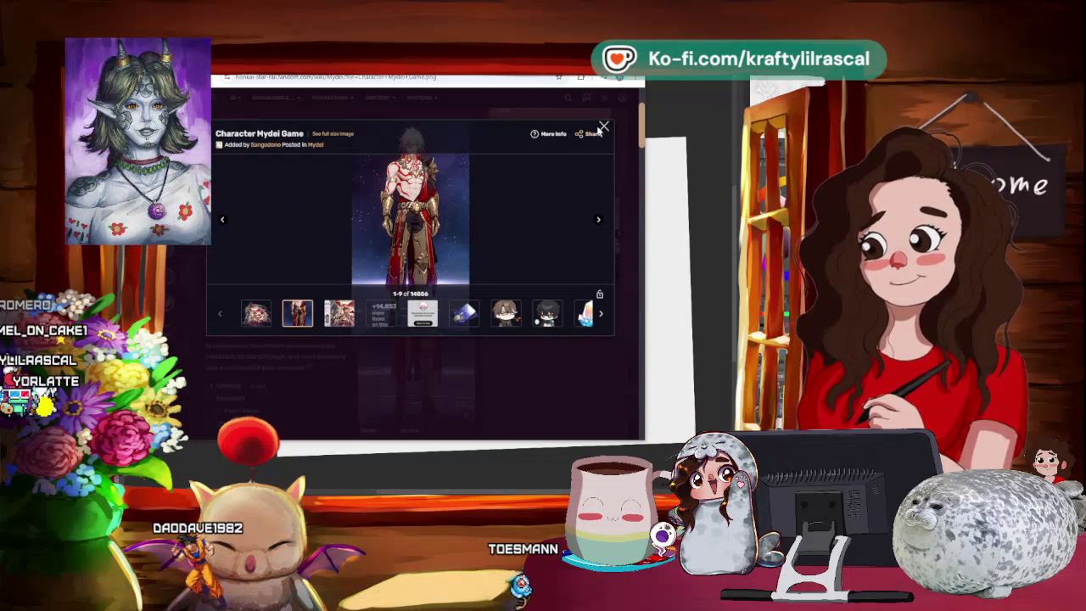
pyautogui.press('Left')
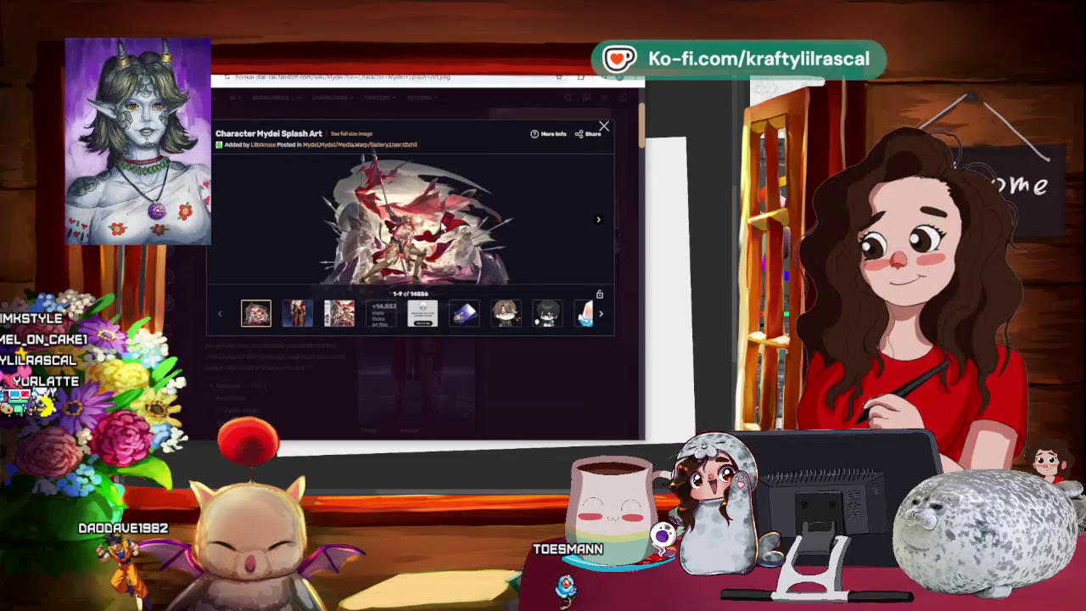
pyautogui.rightClick(443, 224)
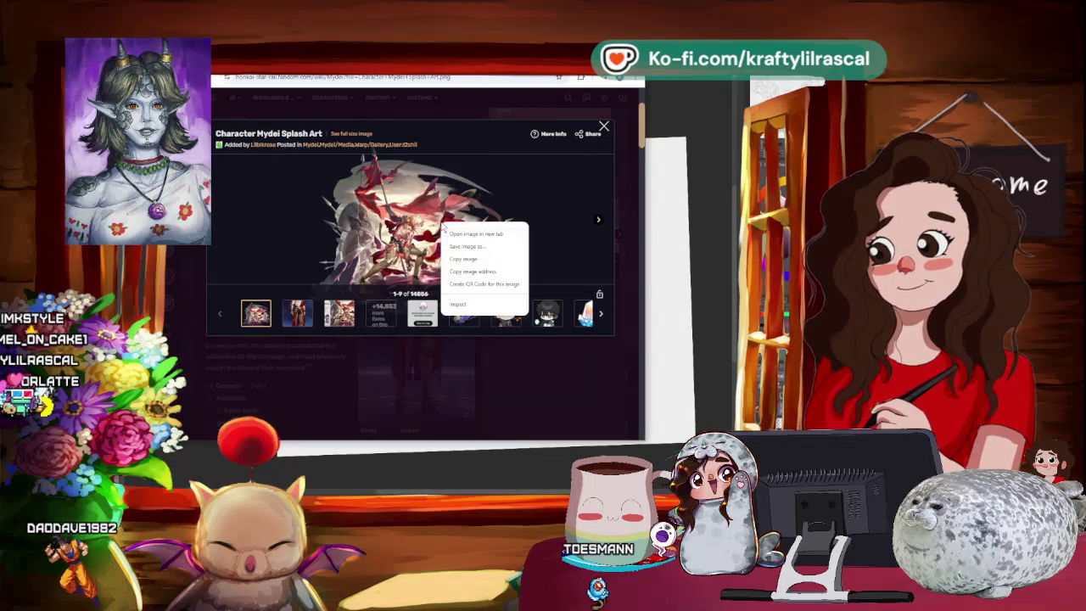
pyautogui.click(469, 259)
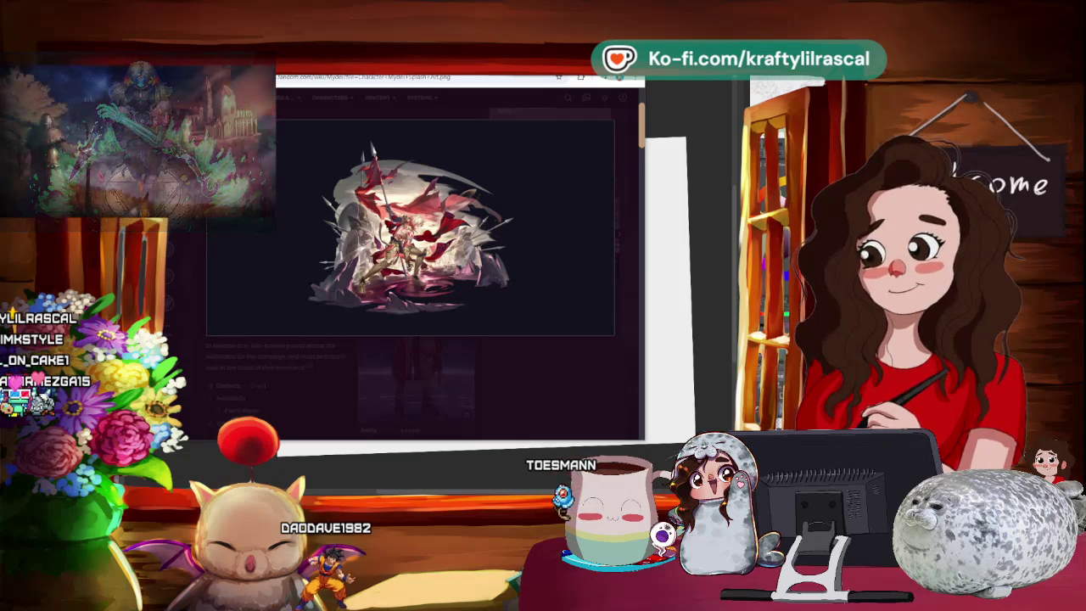
pyautogui.moveTo(416, 229)
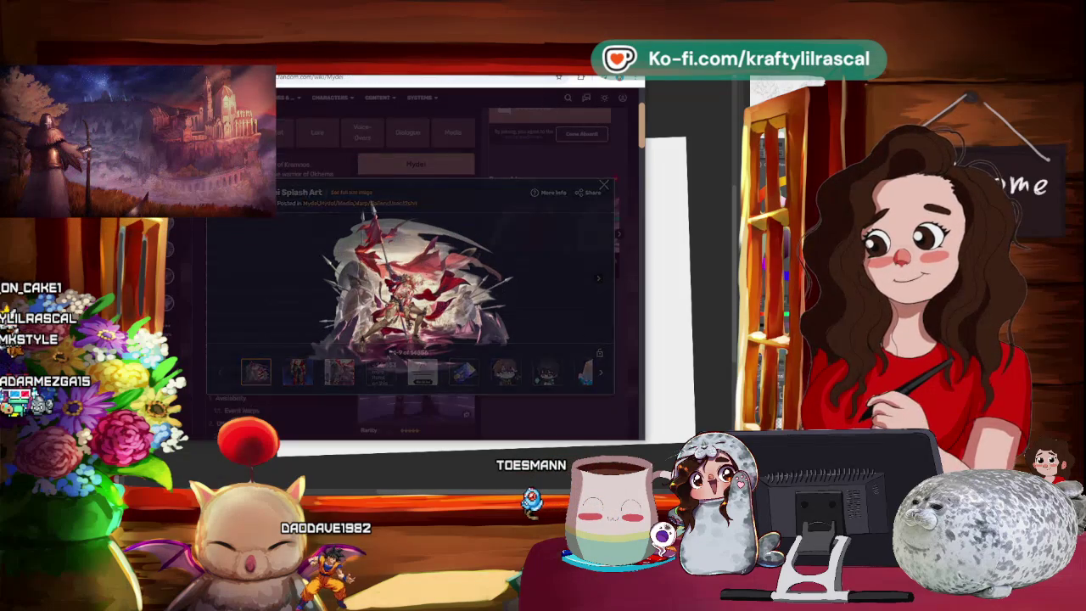
# Back in the Mydei results, preview the red-haired close-up, Trailer and TheGamer build images
pyautogui.click(604, 127)
pyautogui.hotkey('alt', 'Left')
pyautogui.scroll(-2, 514, 198)
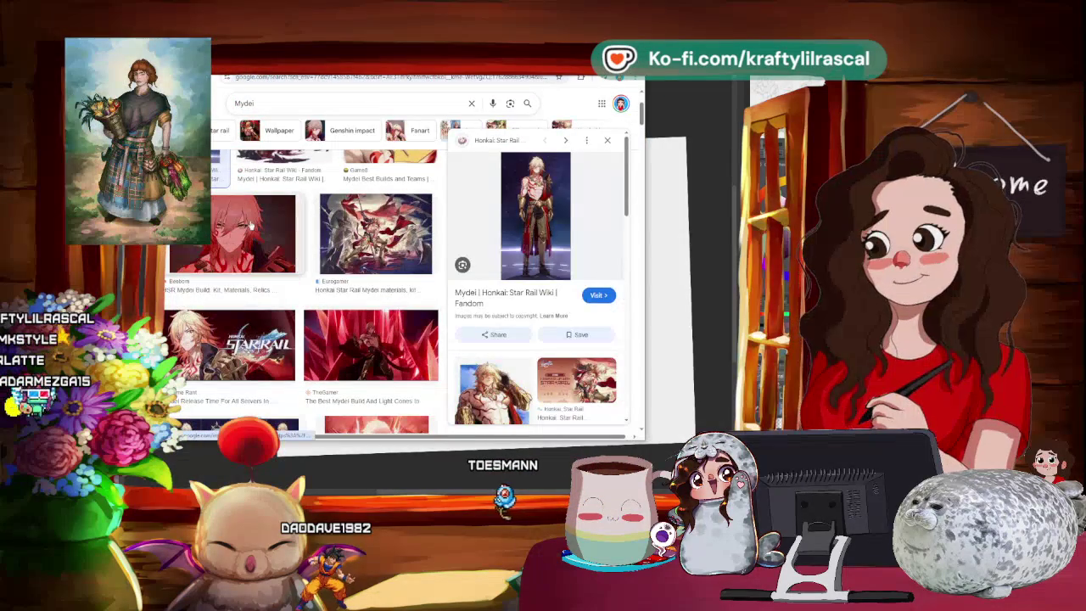
pyautogui.click(252, 224)
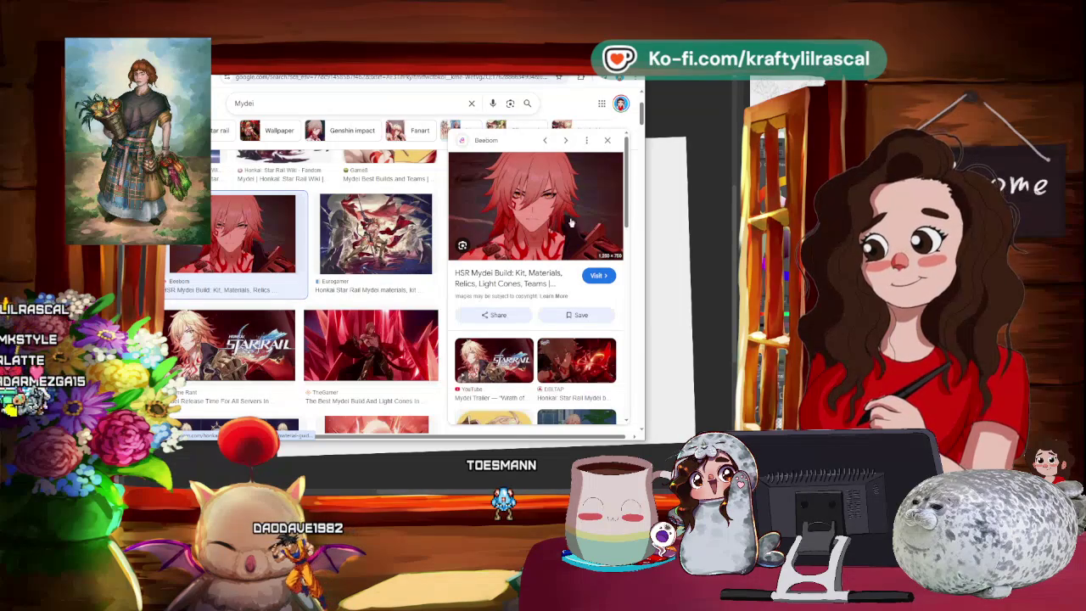
pyautogui.moveTo(586, 222); pyautogui.dragTo(509, 212)
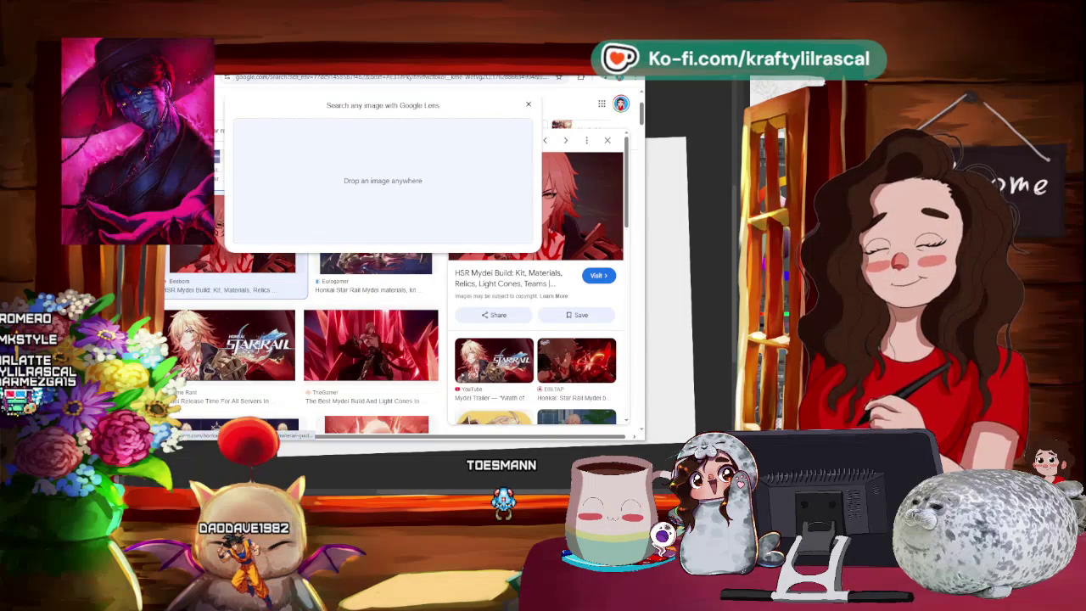
pyautogui.click(494, 360)
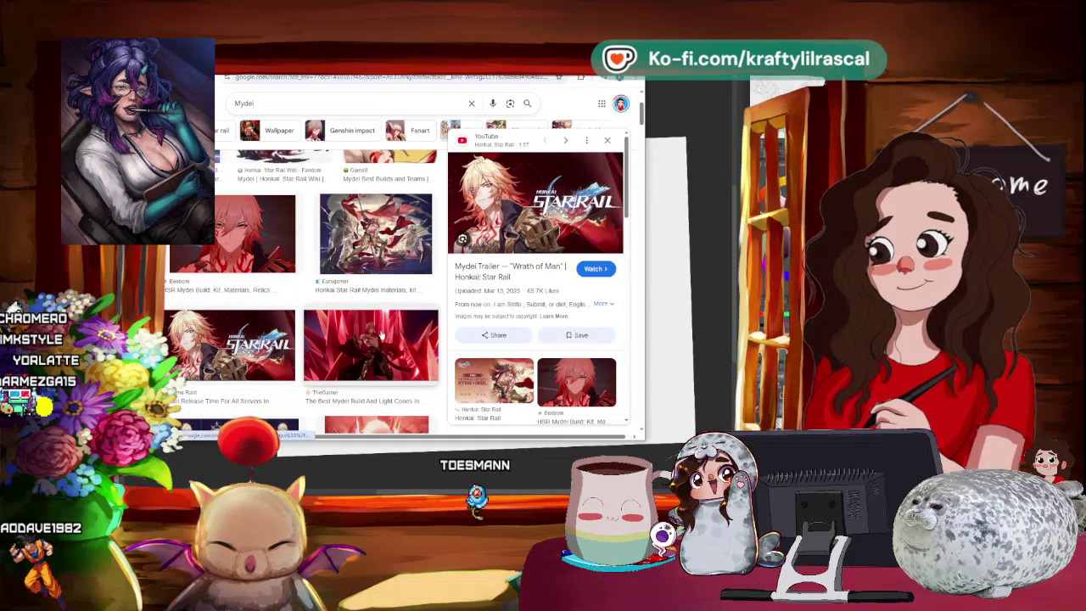
pyautogui.click(371, 345)
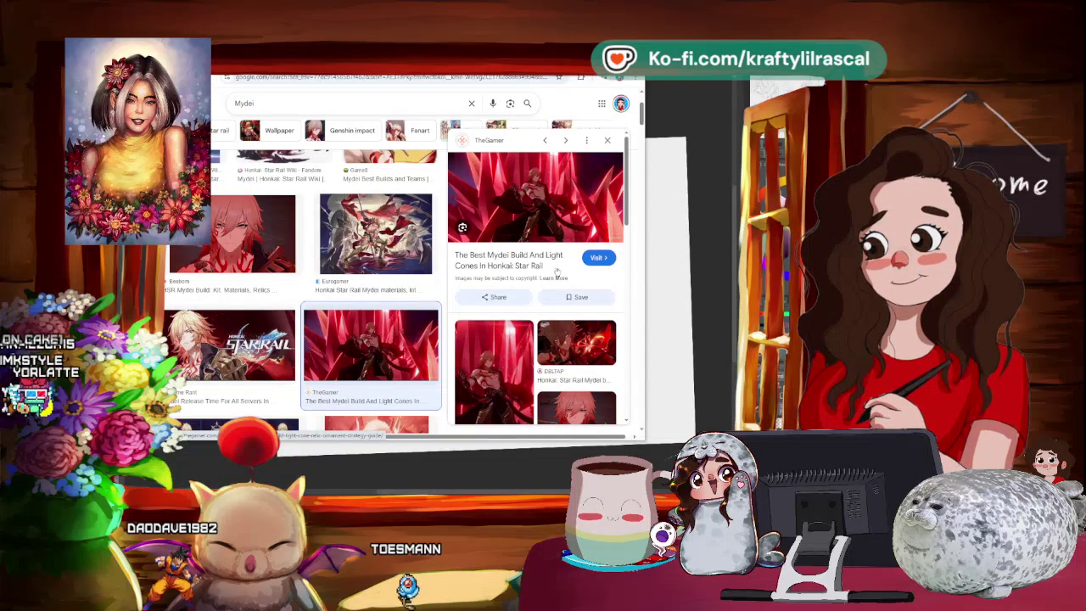
# Scroll further, preview the official TikTok Mydei art, and return to Clip Studio Paint
pyautogui.click(606, 141)
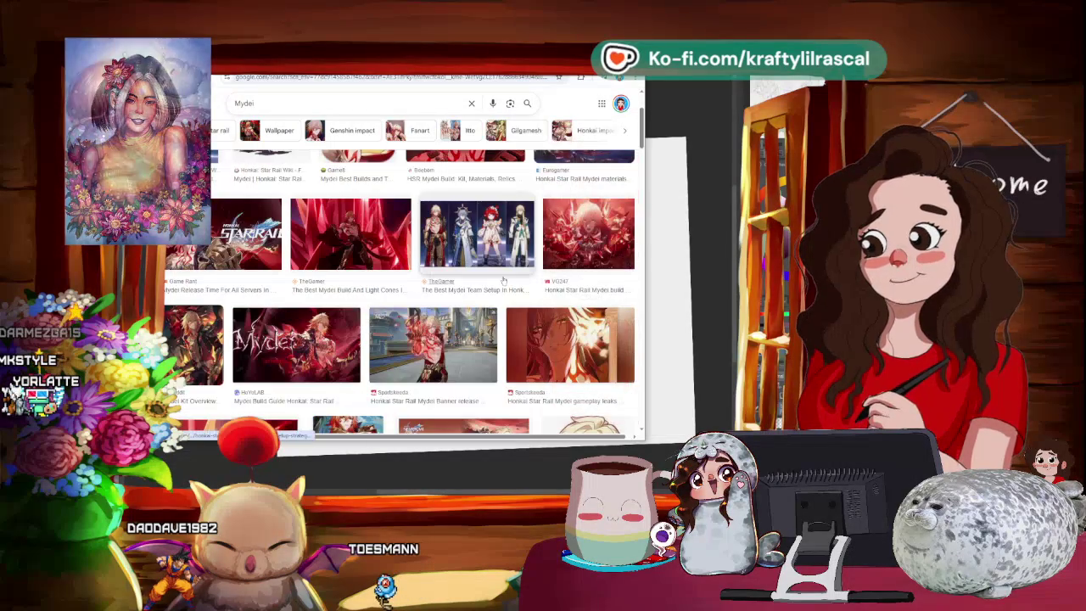
pyautogui.scroll(-5, 505, 282)
pyautogui.scroll(-2, 504, 283)
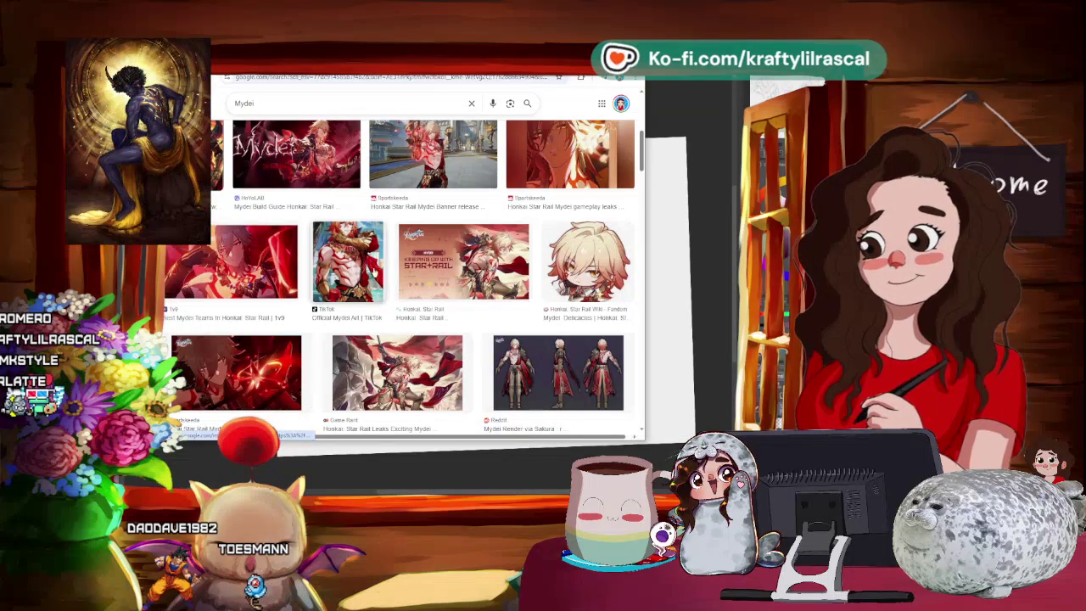
pyautogui.click(348, 259)
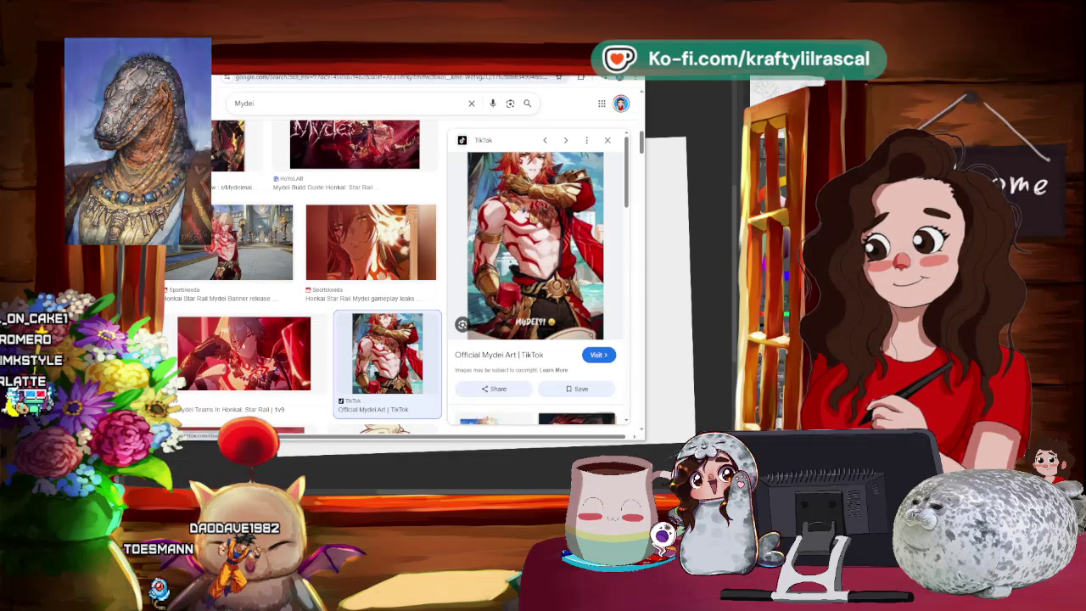
pyautogui.hotkey('alt', 'Tab')
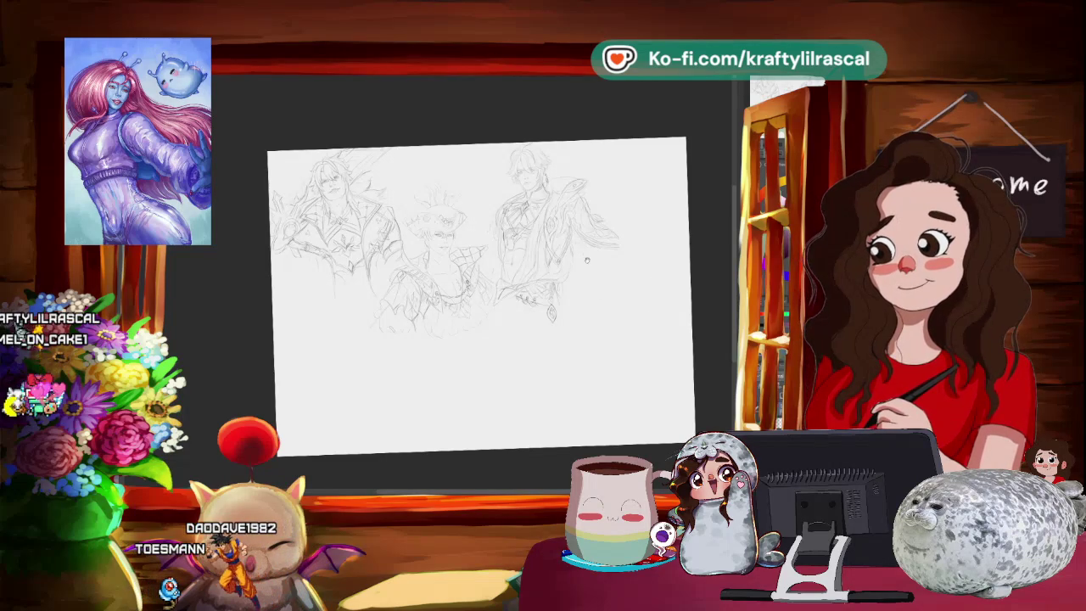
# Apply the pending transform and shift the middle and right figures slightly right
pyautogui.moveTo(587, 261); pyautogui.dragTo(520, 220)
pyautogui.scroll(2, 718, 381)
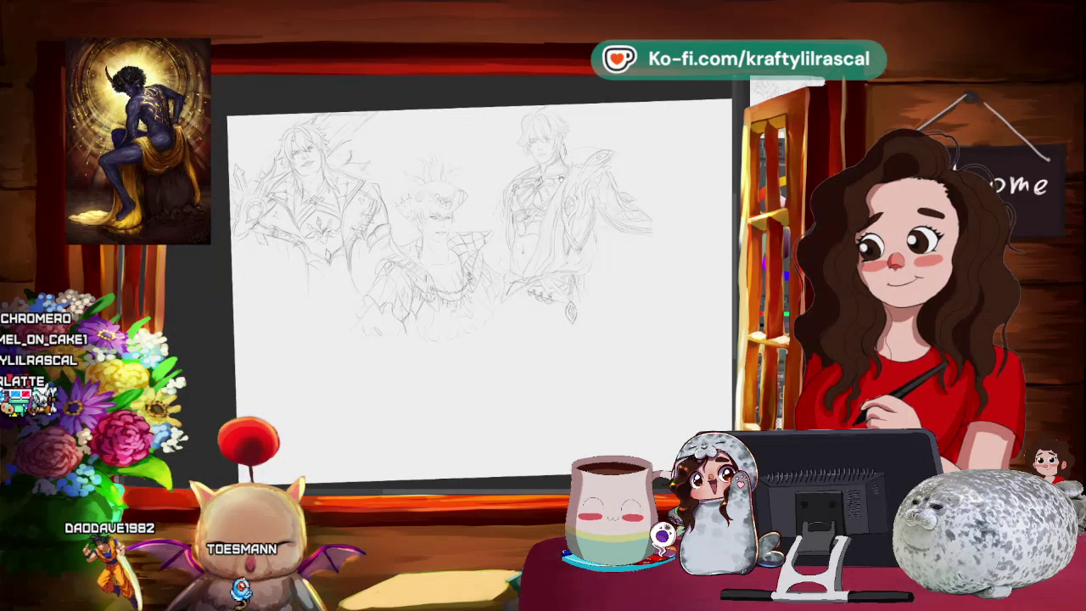
pyautogui.moveTo(471, 292); pyautogui.dragTo(453, 280)
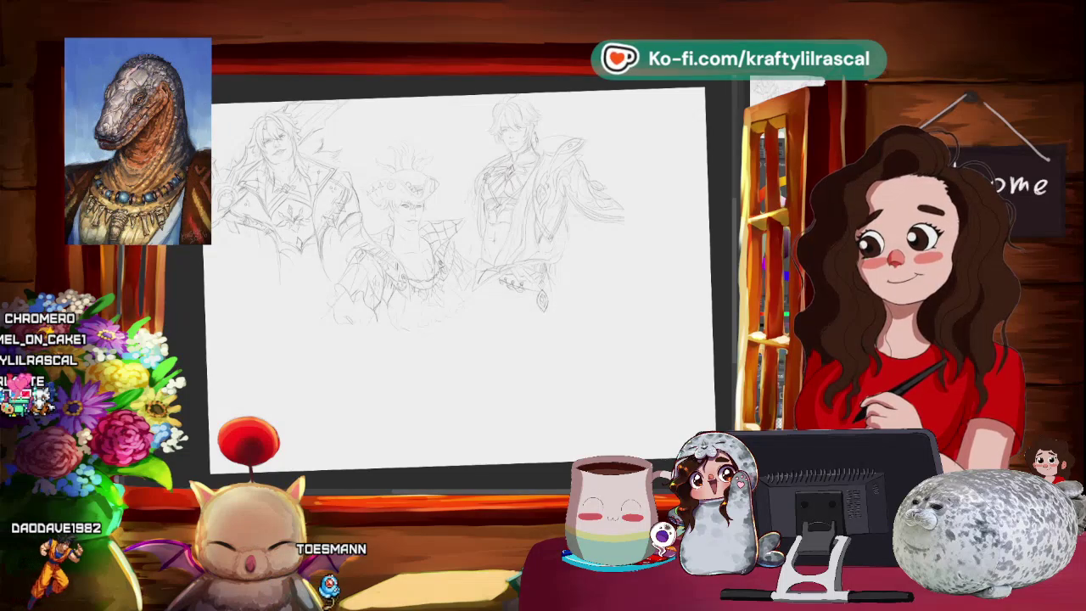
pyautogui.press('Return')
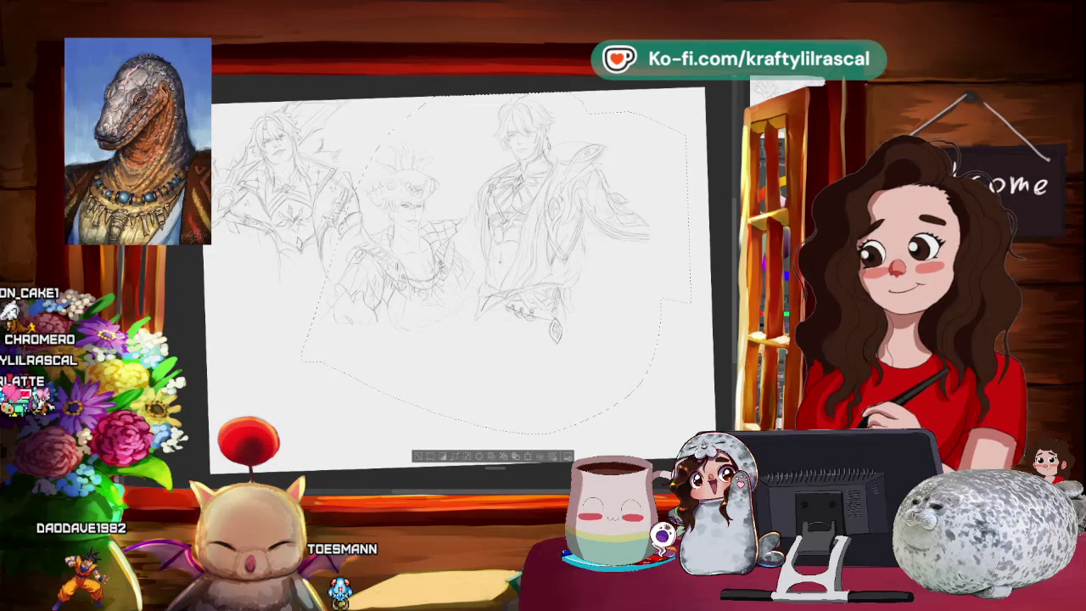
pyautogui.moveTo(543, 254); pyautogui.dragTo(564, 257)
# Reselect the right-hand figure and scale it down toward the page's right edge
pyautogui.moveTo(373, 102); pyautogui.dragTo(212, 284)
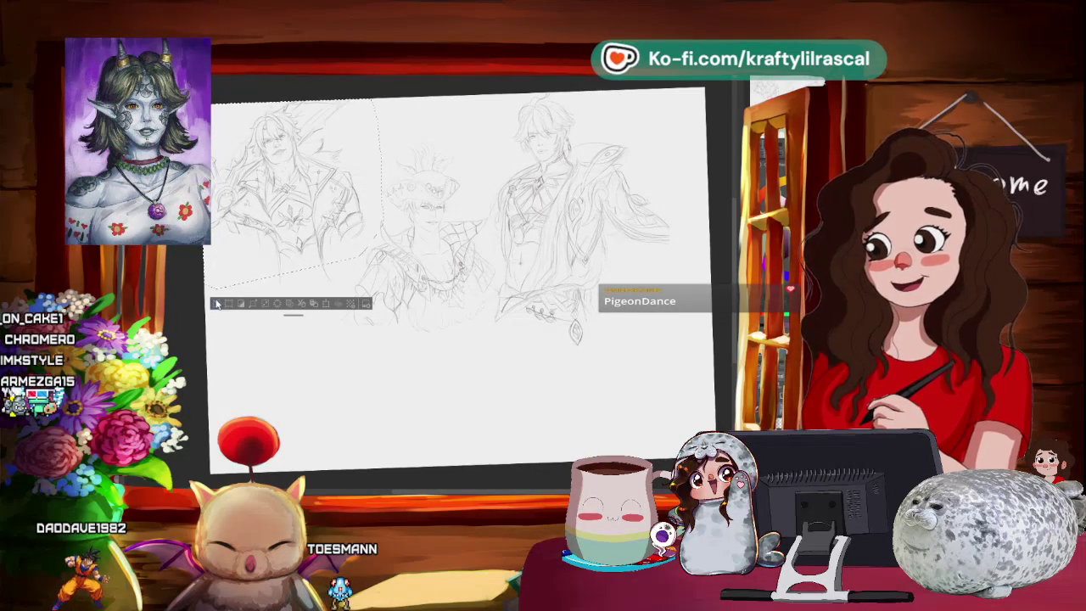
pyautogui.scroll(-2, 528, 246)
pyautogui.scroll(-2, 529, 246)
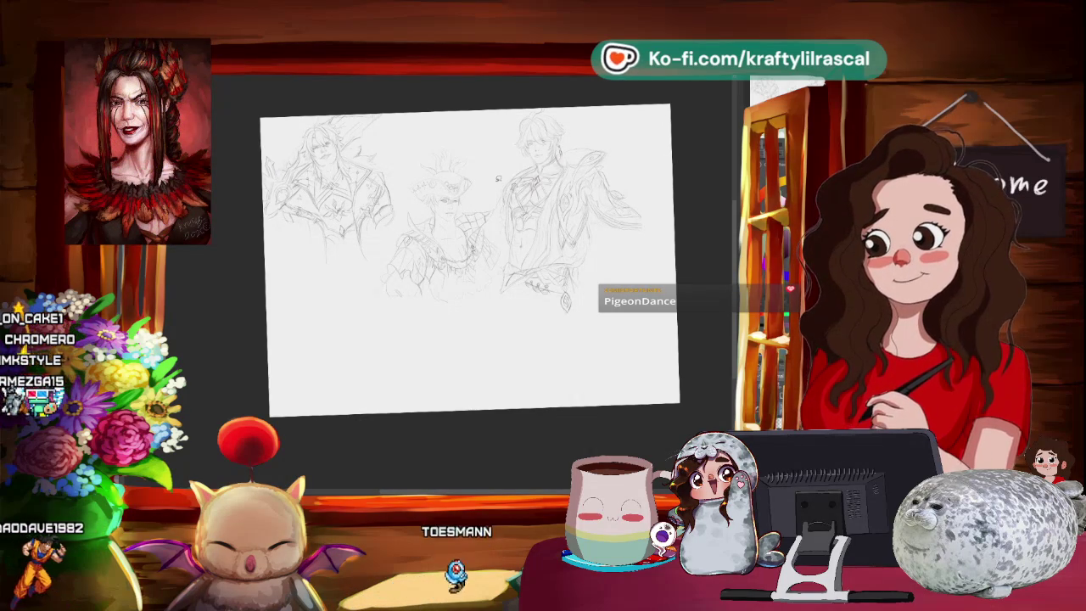
pyautogui.moveTo(498, 179); pyautogui.dragTo(497, 229)
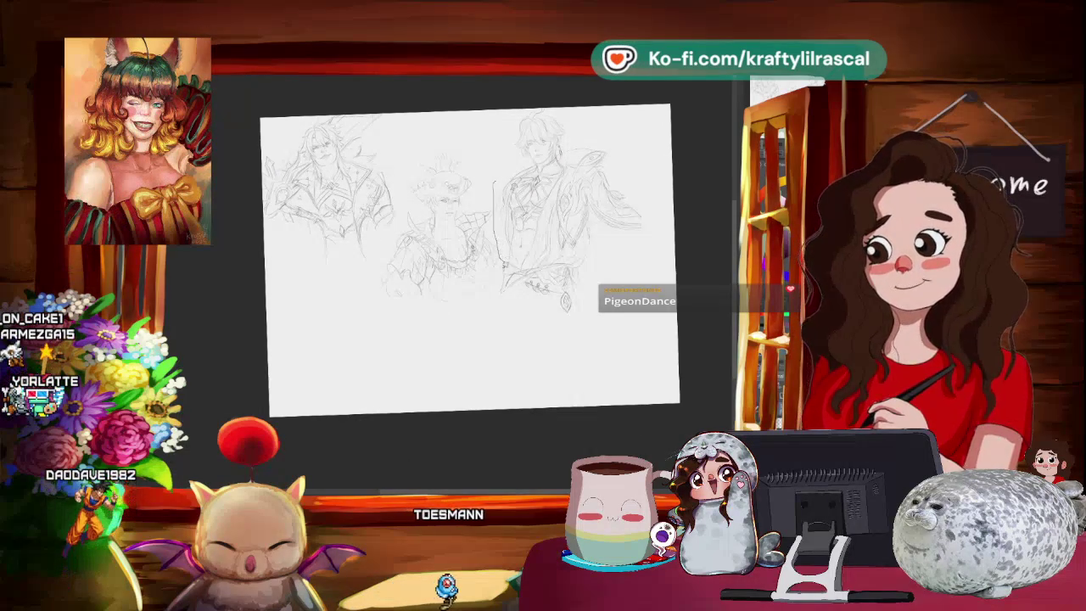
pyautogui.moveTo(575, 97); pyautogui.dragTo(509, 103)
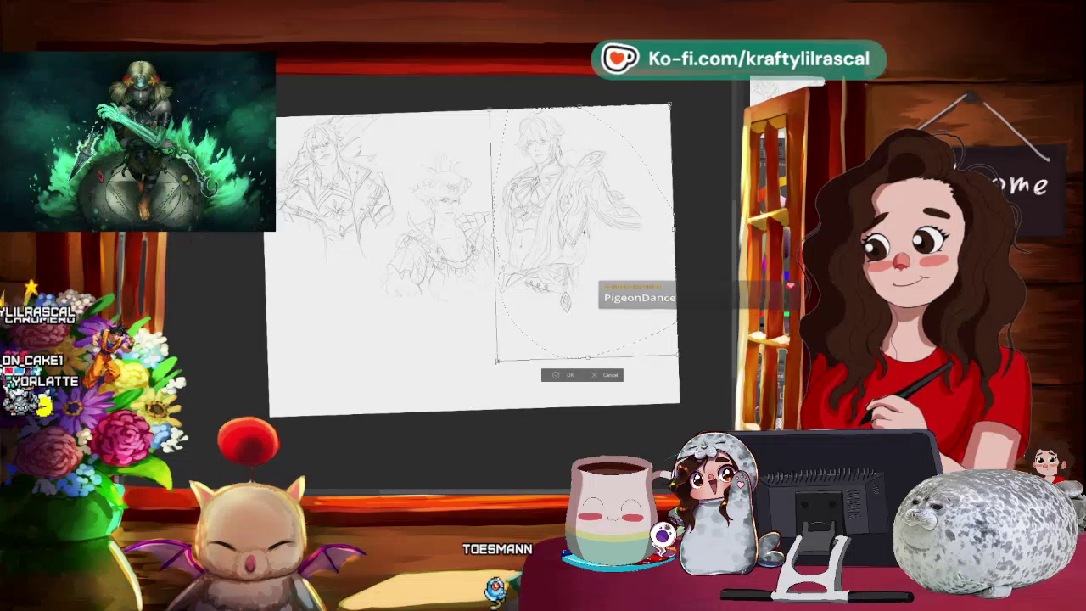
pyautogui.hotkey('ctrl', 't')
pyautogui.moveTo(509, 341); pyautogui.dragTo(586, 303)
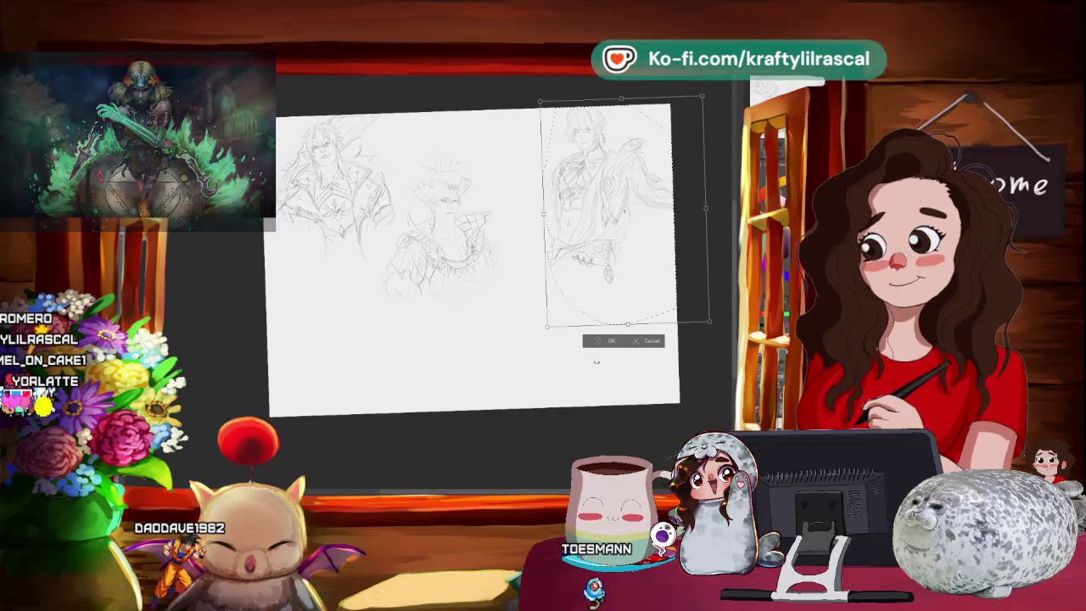
pyautogui.press('Return')
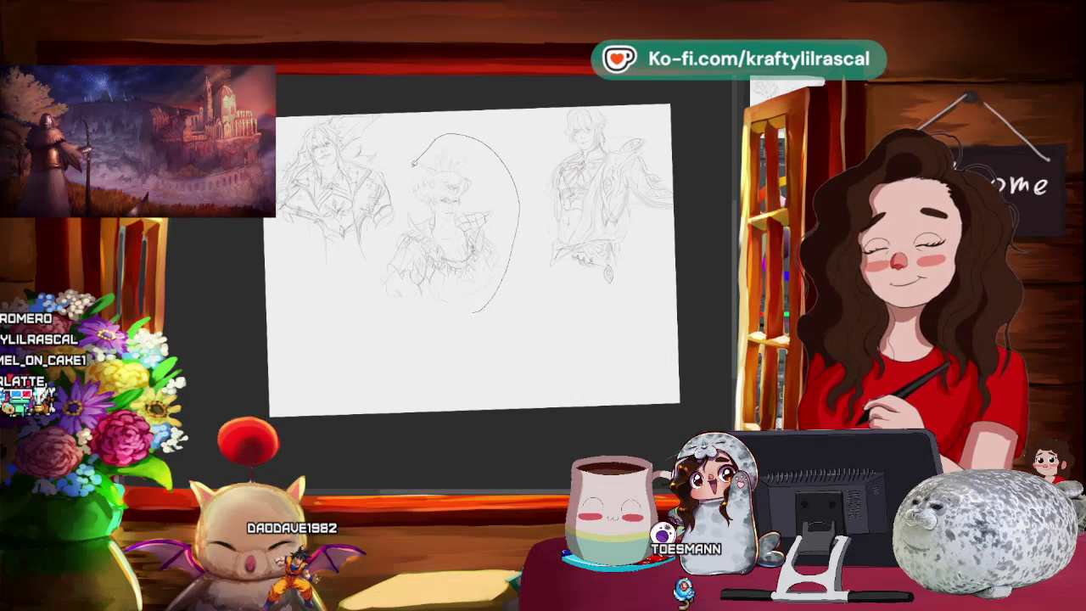
# Select the crowned middle figure and drag it lower left, between the other two
pyautogui.moveTo(472, 312); pyautogui.dragTo(363, 323)
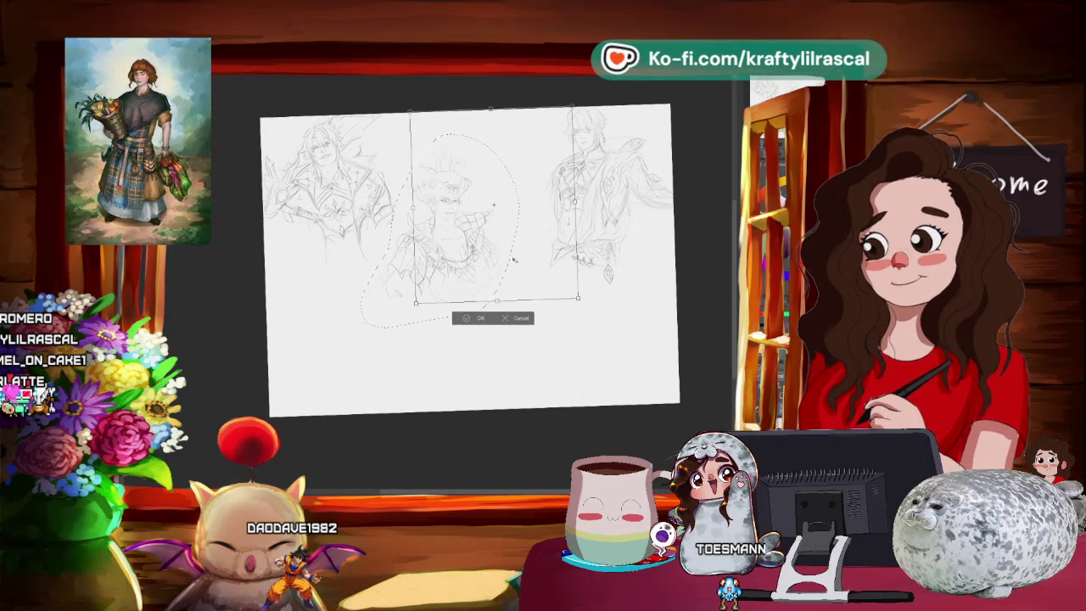
pyautogui.moveTo(513, 262); pyautogui.dragTo(529, 255)
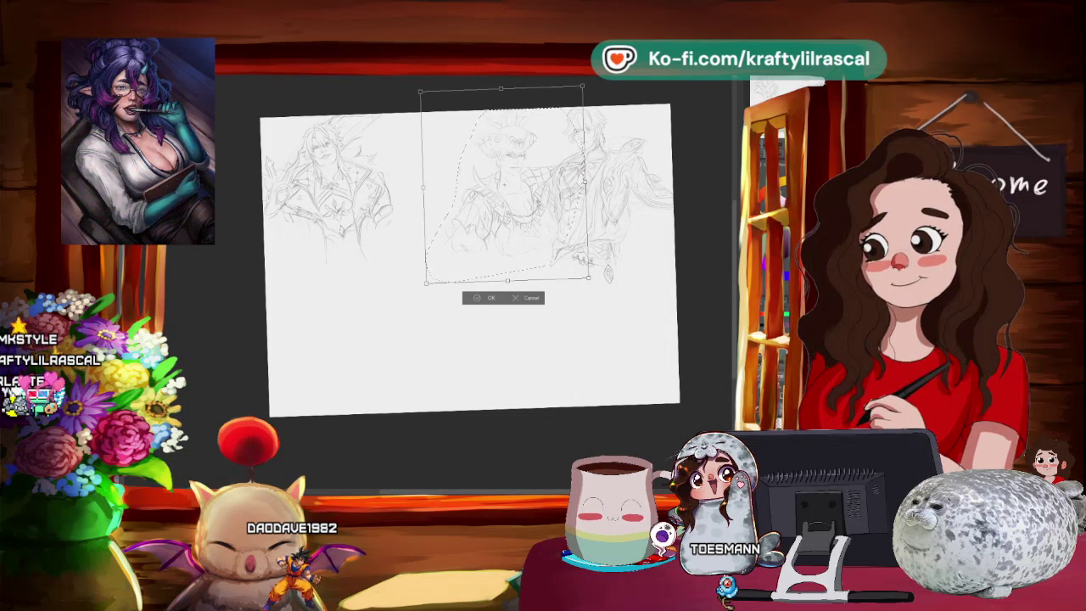
pyautogui.moveTo(509, 195); pyautogui.dragTo(444, 240)
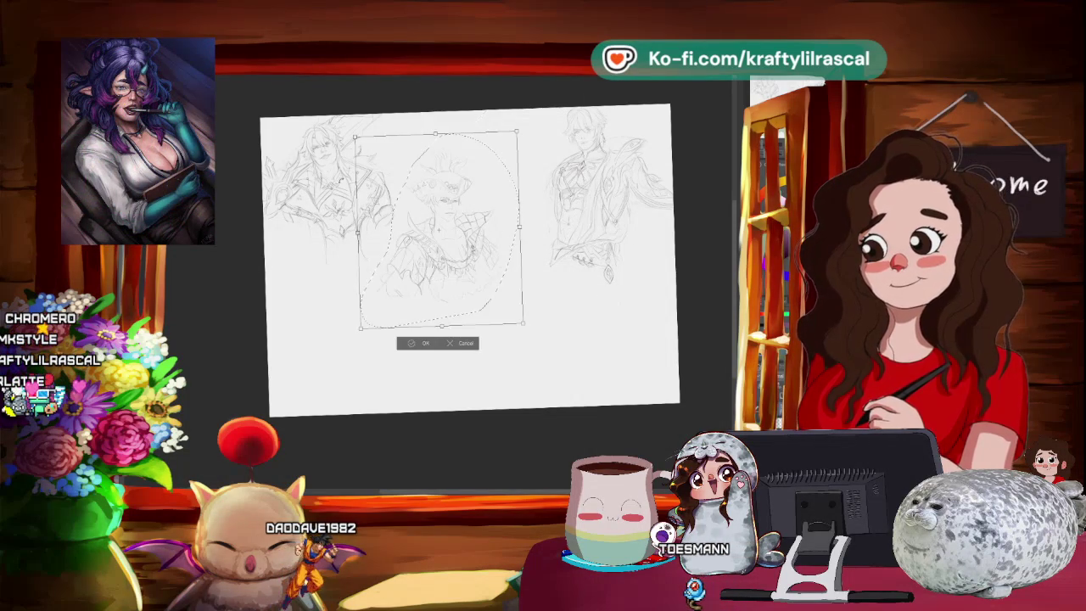
pyautogui.moveTo(465, 285)
pyautogui.mouseDown()
pyautogui.moveTo(408, 363)
pyautogui.moveTo(439, 350)
pyautogui.mouseUp()
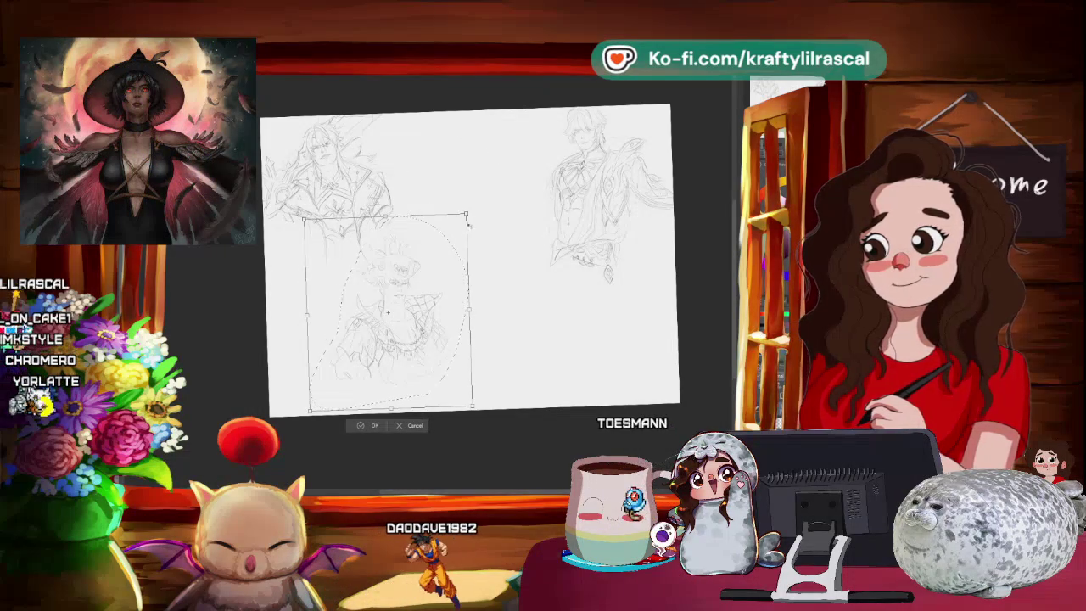
pyautogui.moveTo(392, 338); pyautogui.dragTo(396, 341)
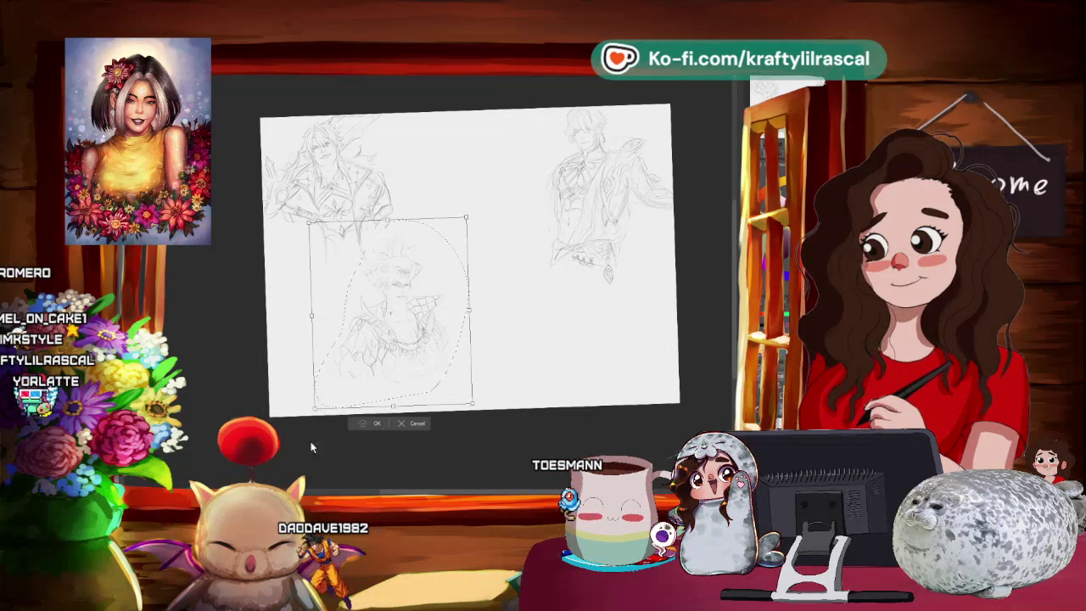
pyautogui.press('Return')
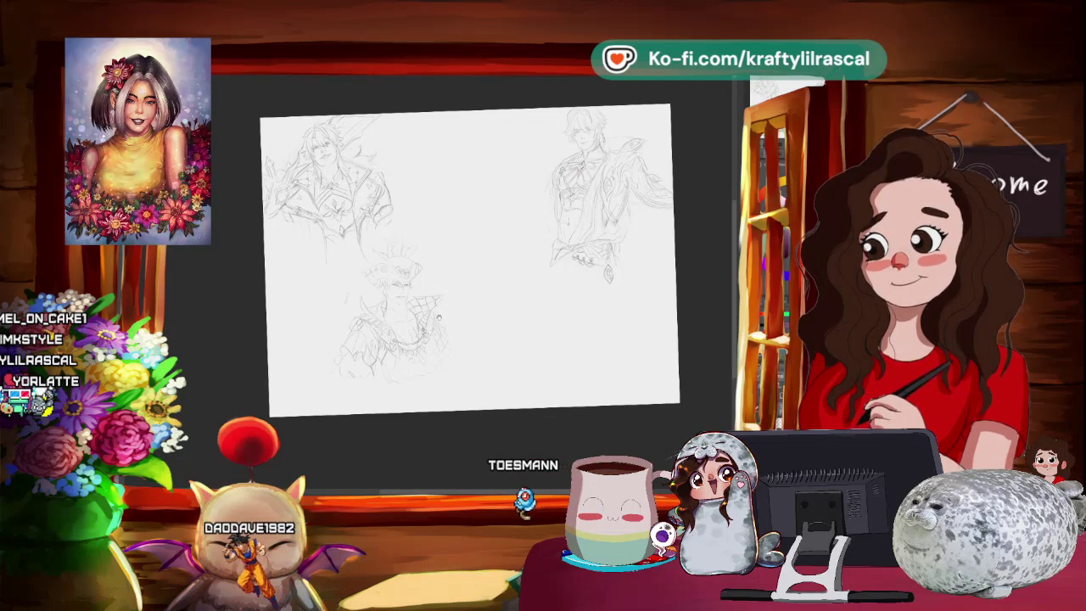
pyautogui.scroll(3, 438, 316)
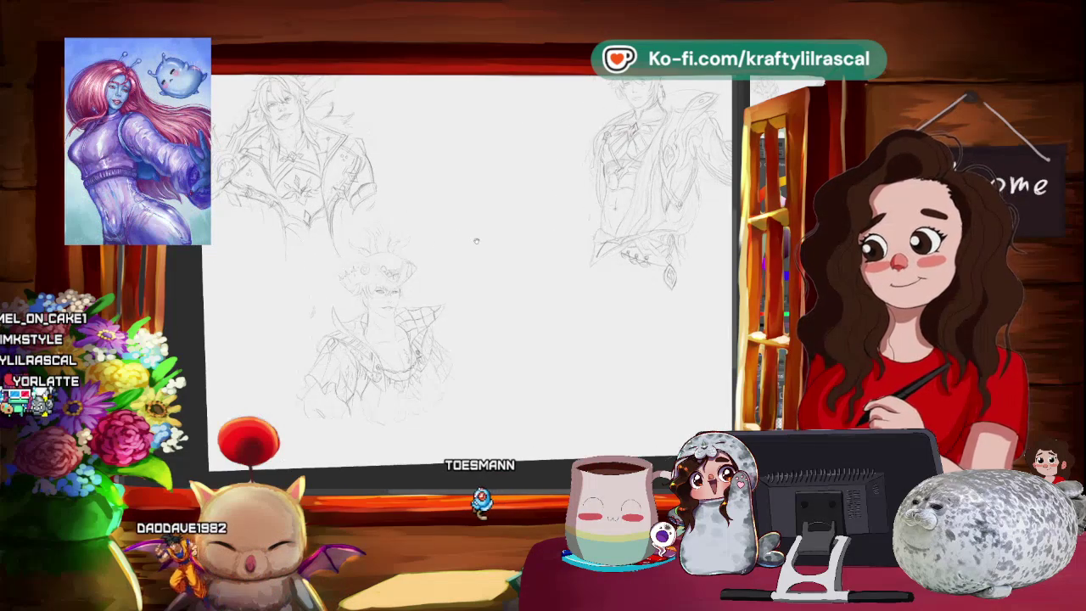
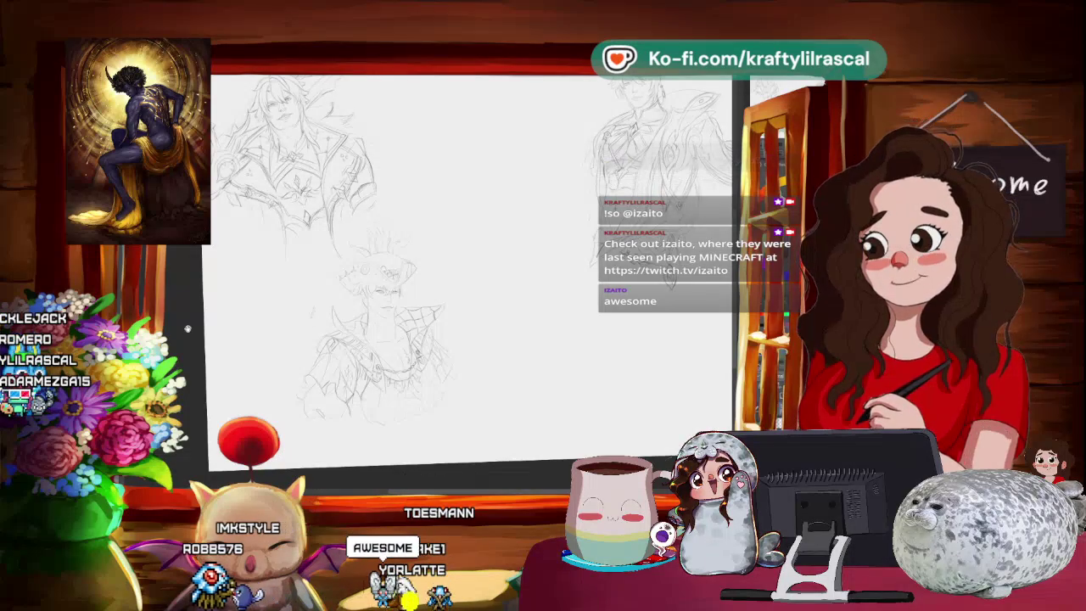
# Scroll from the pirate sketch to the empty canvas area between the earlier sketches
pyautogui.scroll(5, 373, 322)
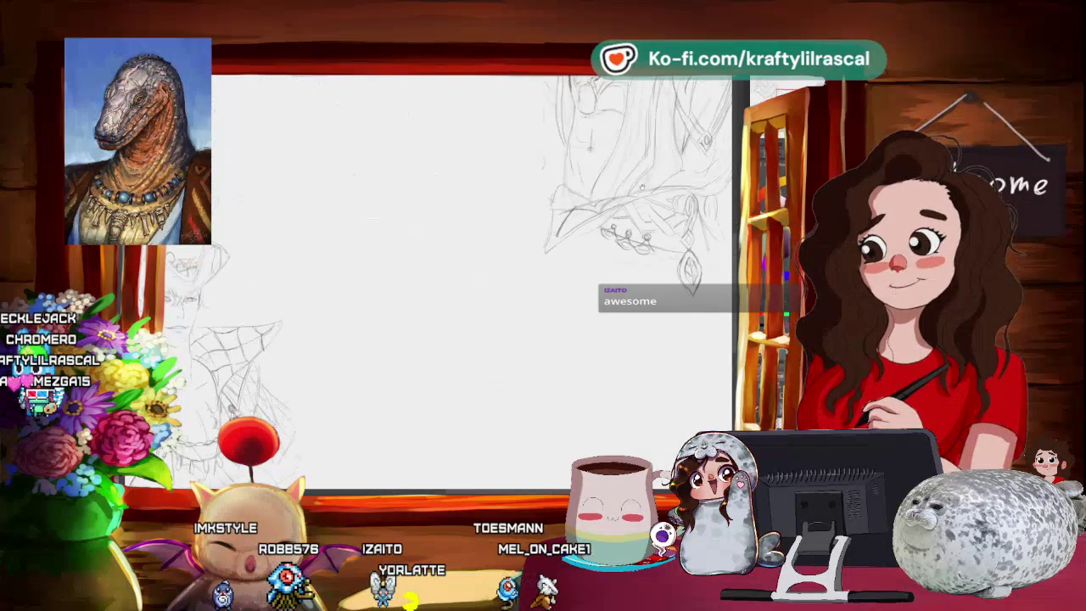
pyautogui.scroll(-2, 399, 289)
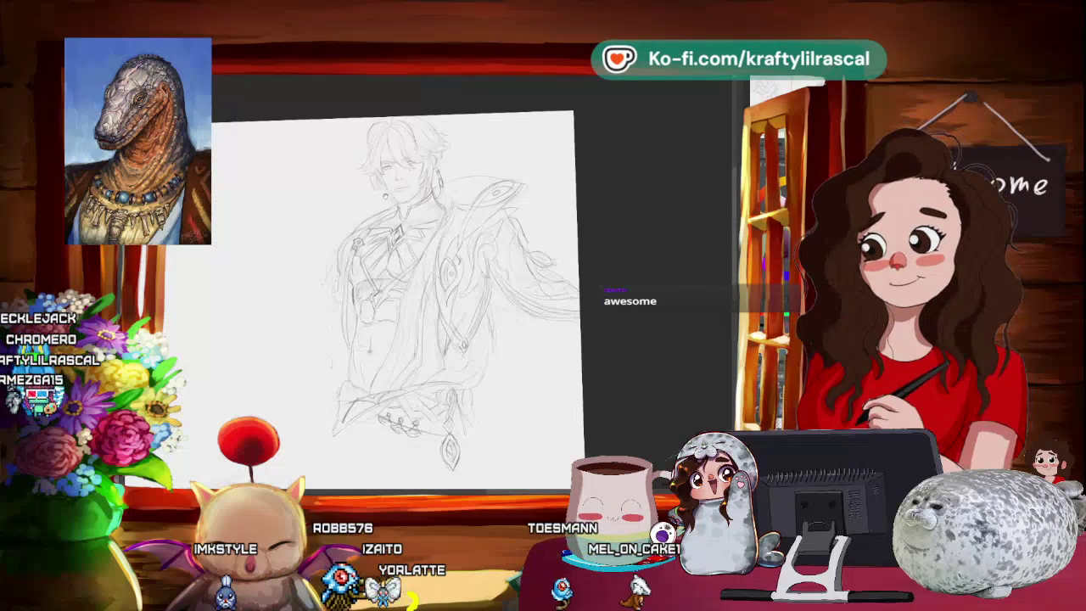
pyautogui.scroll(-5, 433, 194)
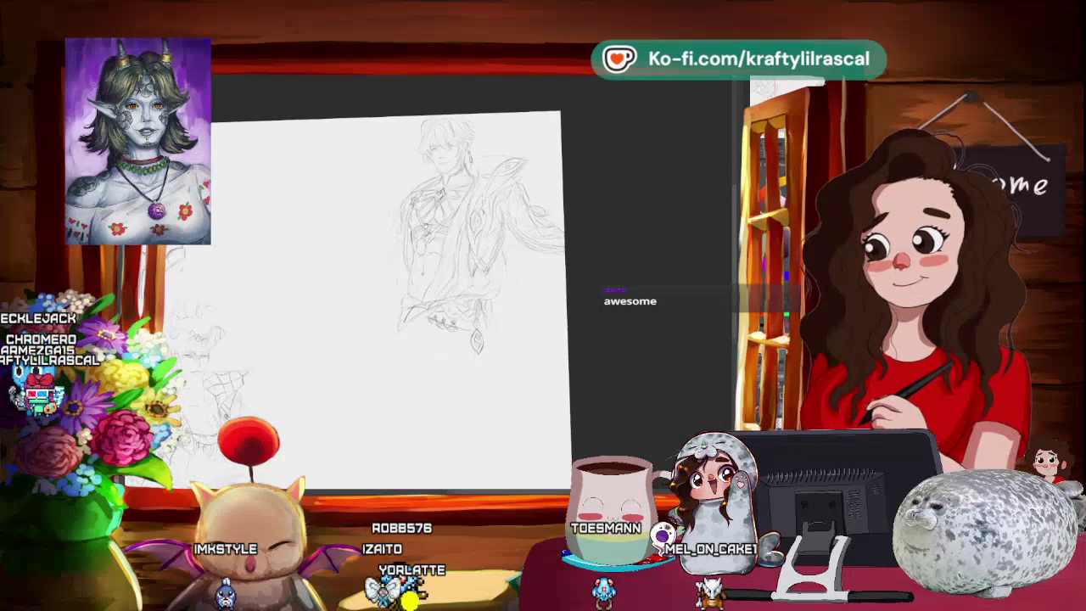
pyautogui.scroll(1, 433, 195)
pyautogui.scroll(1, 432, 196)
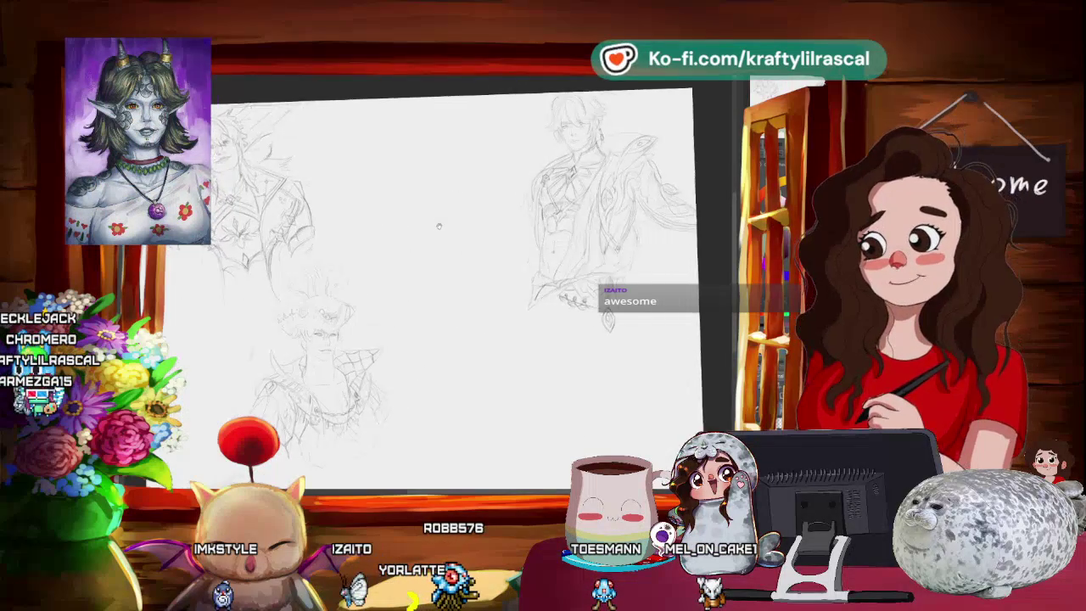
pyautogui.scroll(1, 433, 200)
pyautogui.scroll(1, 432, 203)
pyautogui.scroll(1, 432, 206)
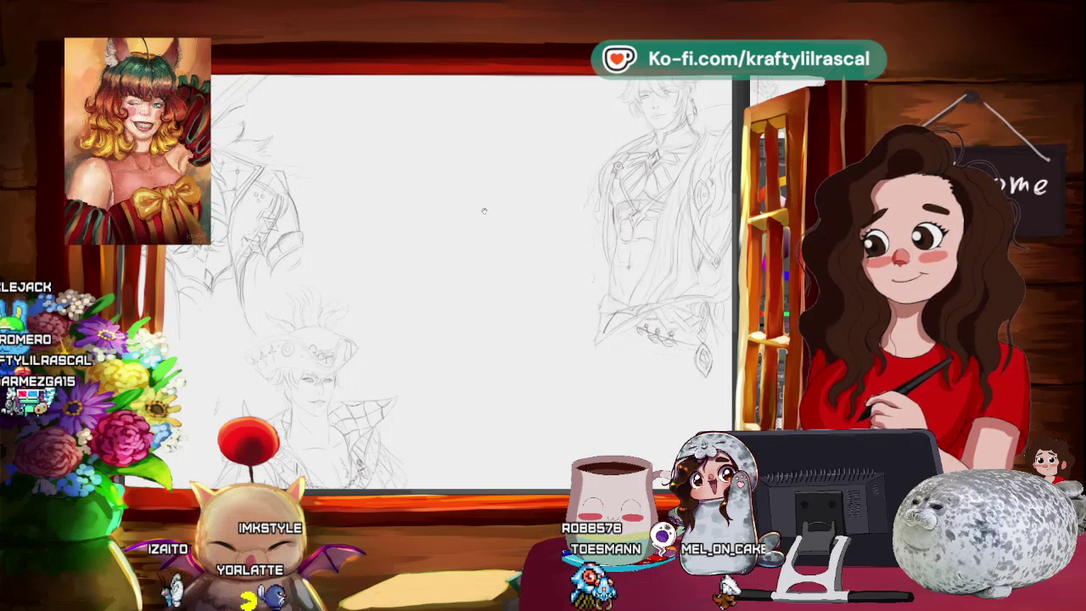
# Rotate the canvas view, undo the faint leftover strokes, and start a rough cranium circle
pyautogui.press('4')
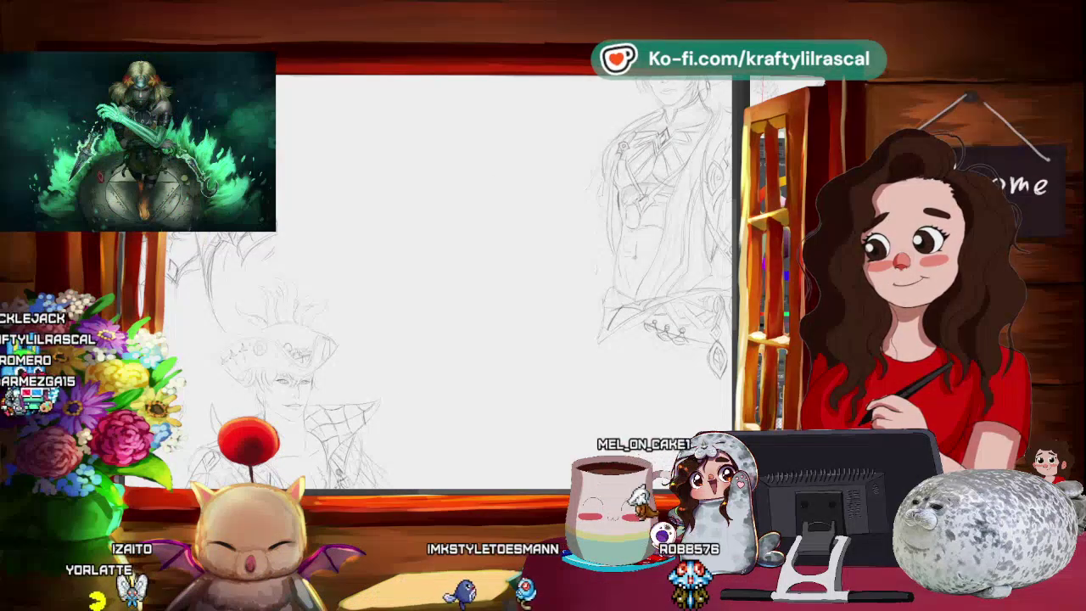
pyautogui.press('4')
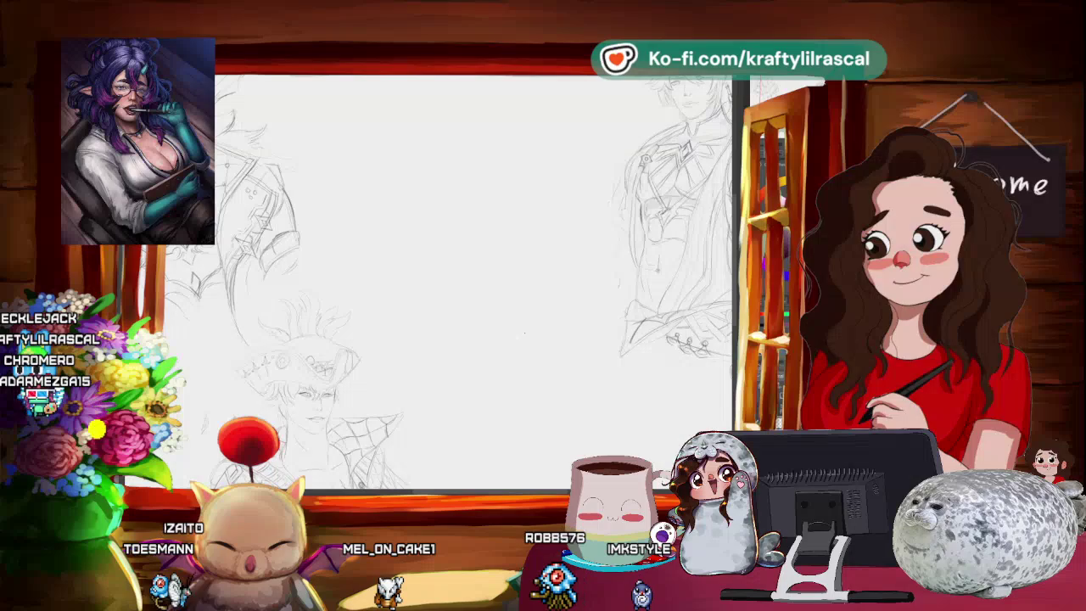
pyautogui.hotkey('ctrl', 'z')
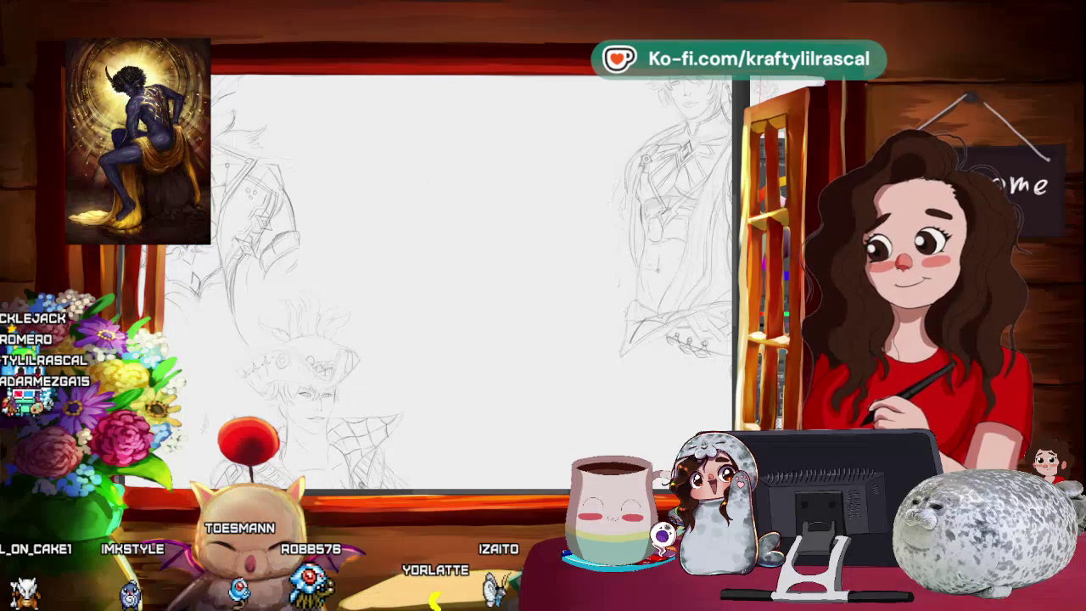
pyautogui.moveTo(445, 132); pyautogui.dragTo(443, 134)
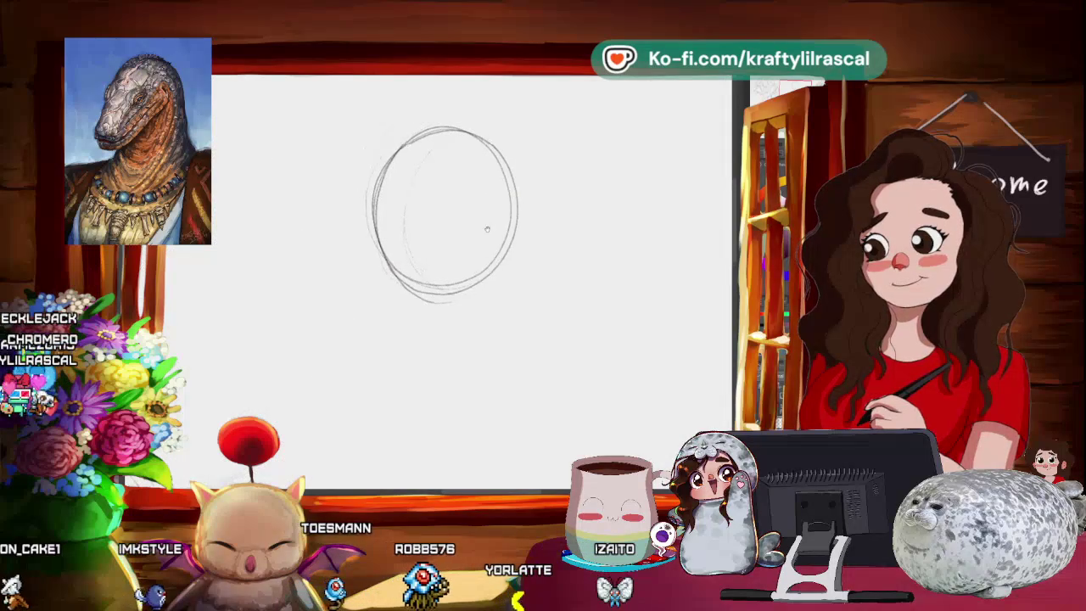
# Retrace the cranium circle, undo three trial guide strokes, and draw a vertical centre line
pyautogui.moveTo(465, 174); pyautogui.dragTo(488, 261)
pyautogui.scroll(-2, 354, 245)
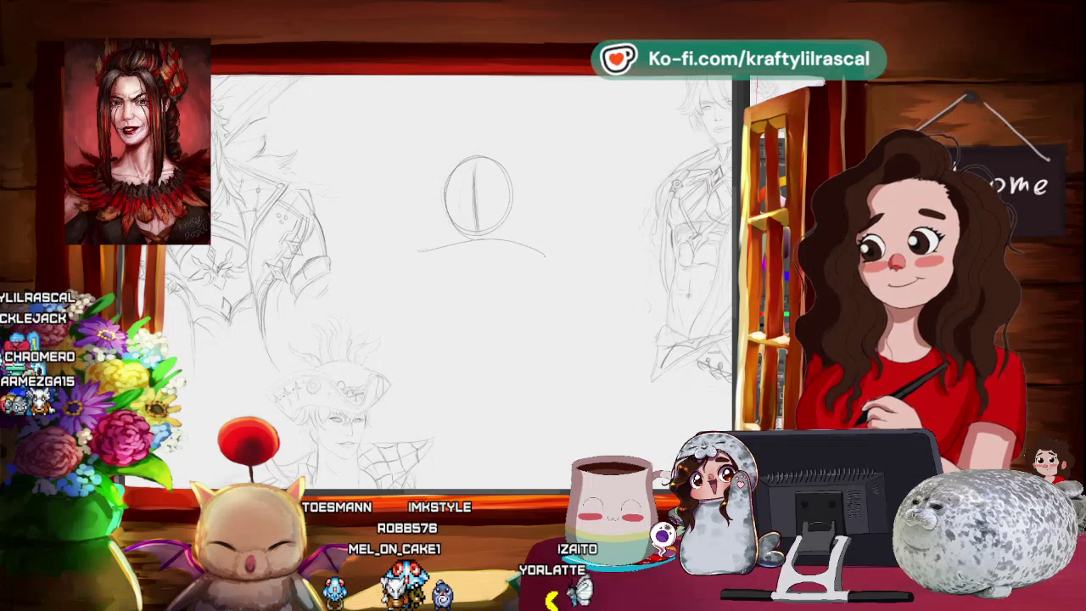
pyautogui.moveTo(533, 296); pyautogui.dragTo(466, 369)
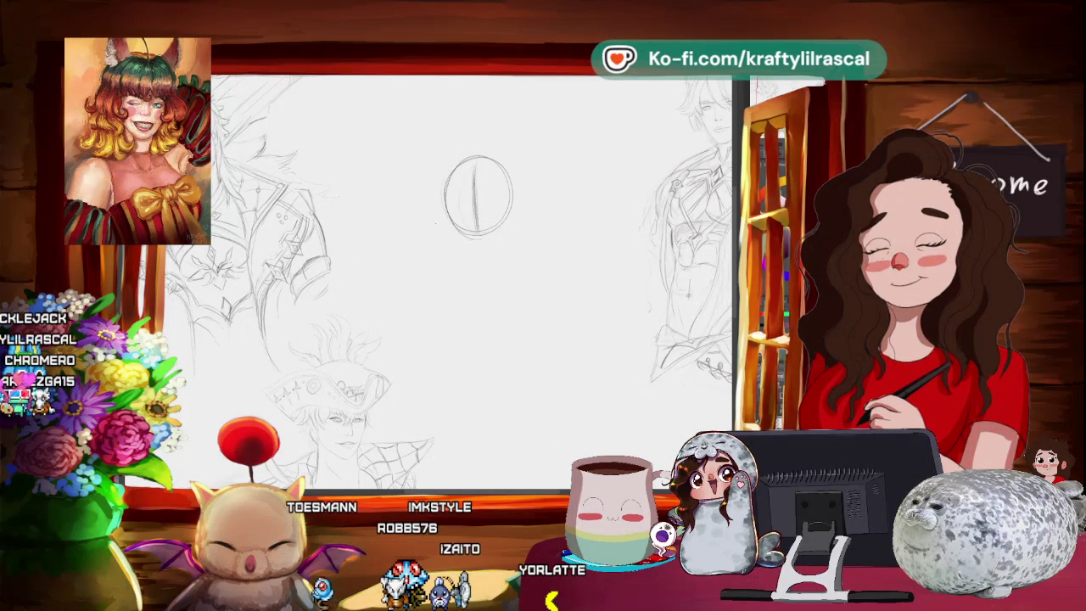
pyautogui.moveTo(488, 244)
pyautogui.mouseDown()
pyautogui.moveTo(406, 321)
pyautogui.moveTo(416, 382)
pyautogui.mouseUp()
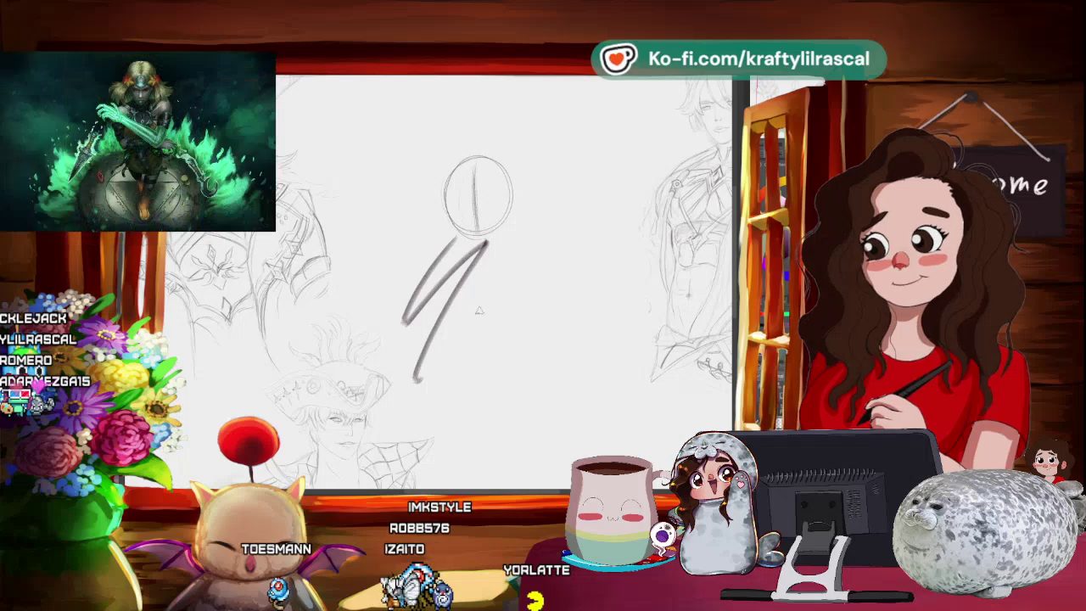
pyautogui.hotkey('ctrl', 'z')
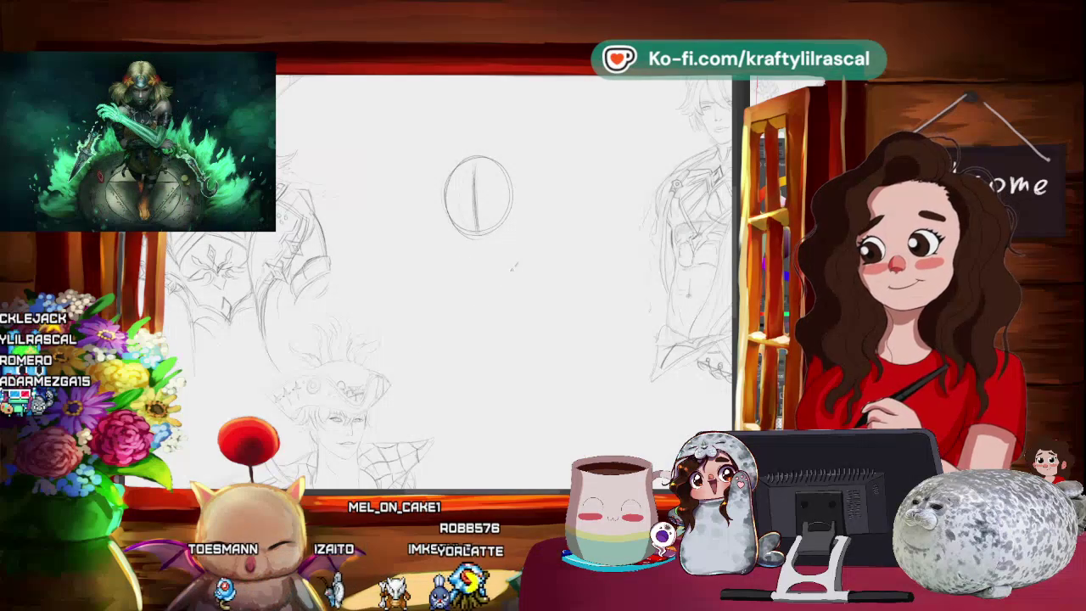
pyautogui.hotkey('ctrl', 'z')
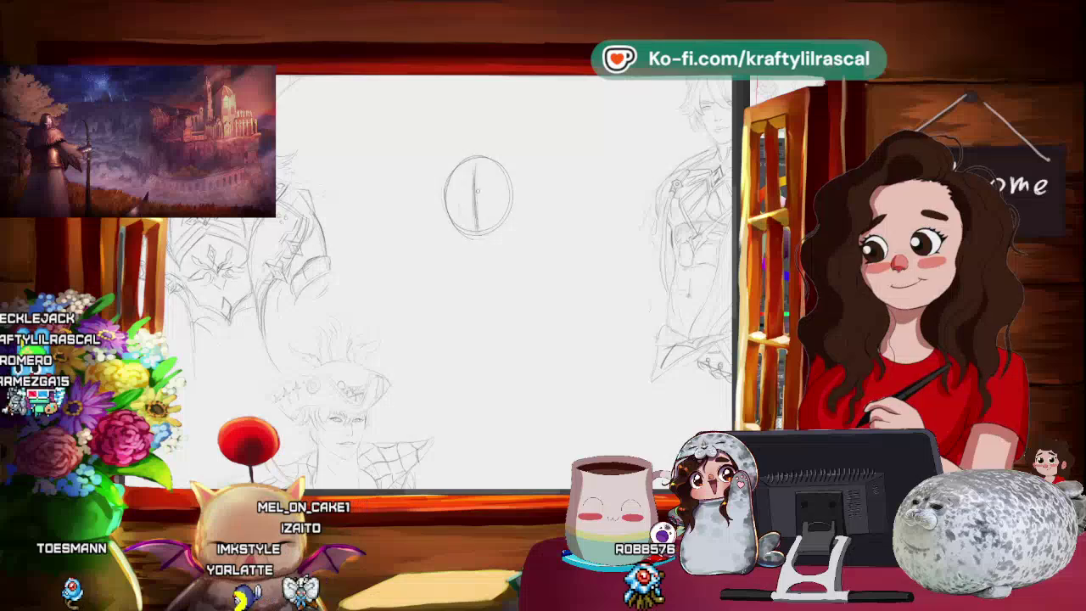
pyautogui.hotkey('ctrl', 'z')
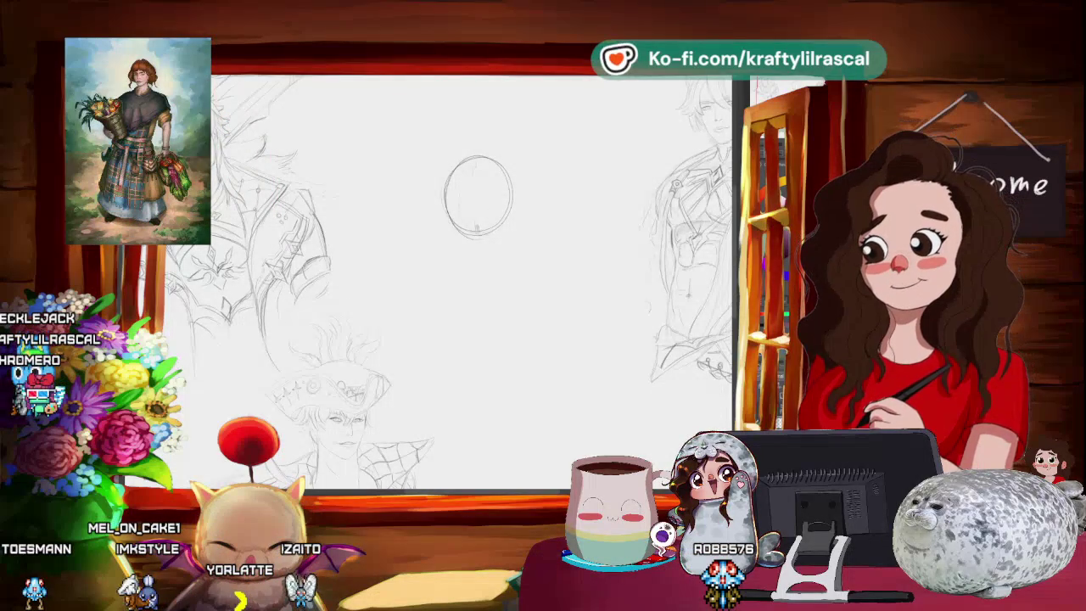
pyautogui.moveTo(475, 161); pyautogui.dragTo(476, 231)
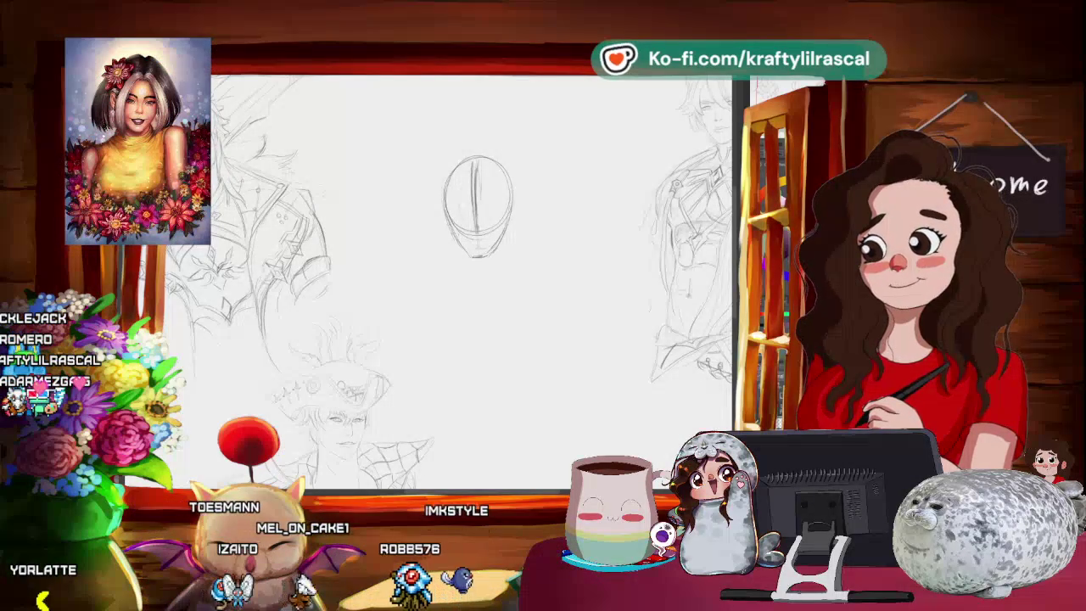
# Zoom the view around the head circle with its centre line and jaw-to-chin lines
pyautogui.scroll(-2, 515, 297)
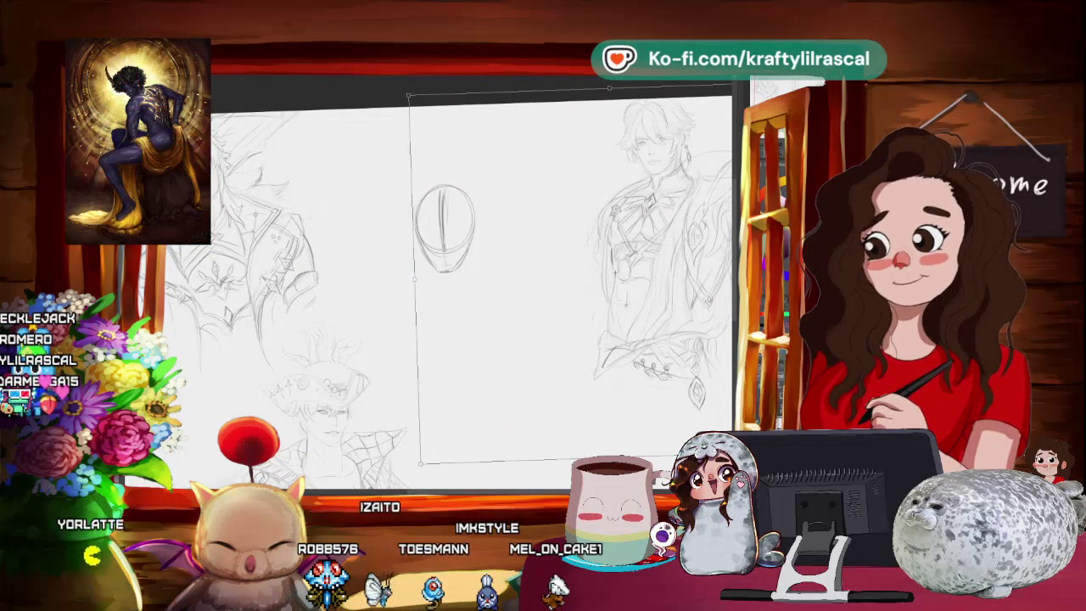
# Lasso the head sketch, copy and paste it in place, then pan around it
pyautogui.click(398, 262)
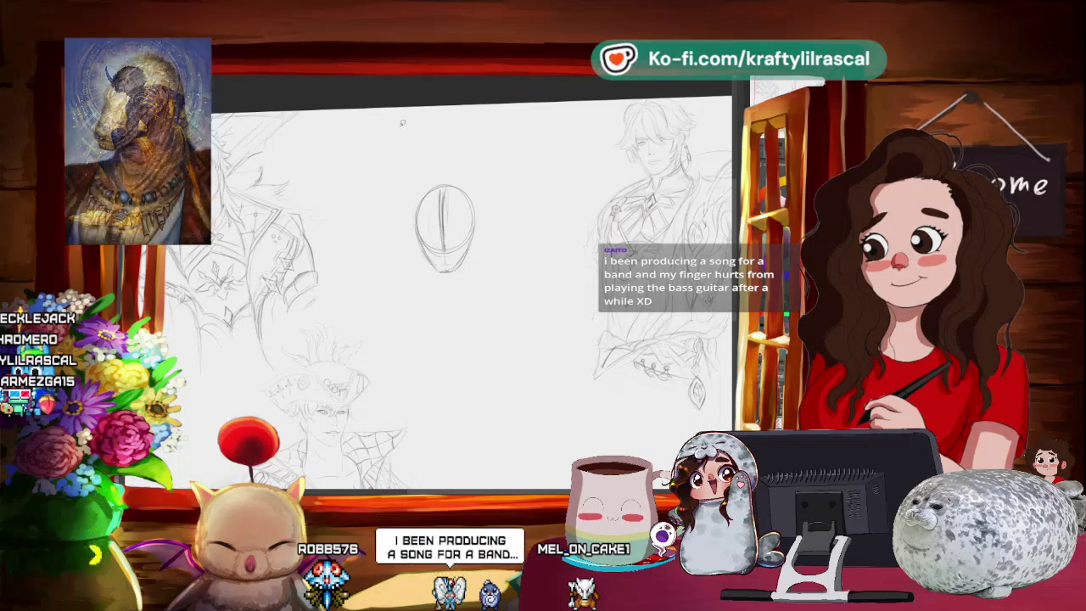
pyautogui.moveTo(389, 134); pyautogui.dragTo(482, 320)
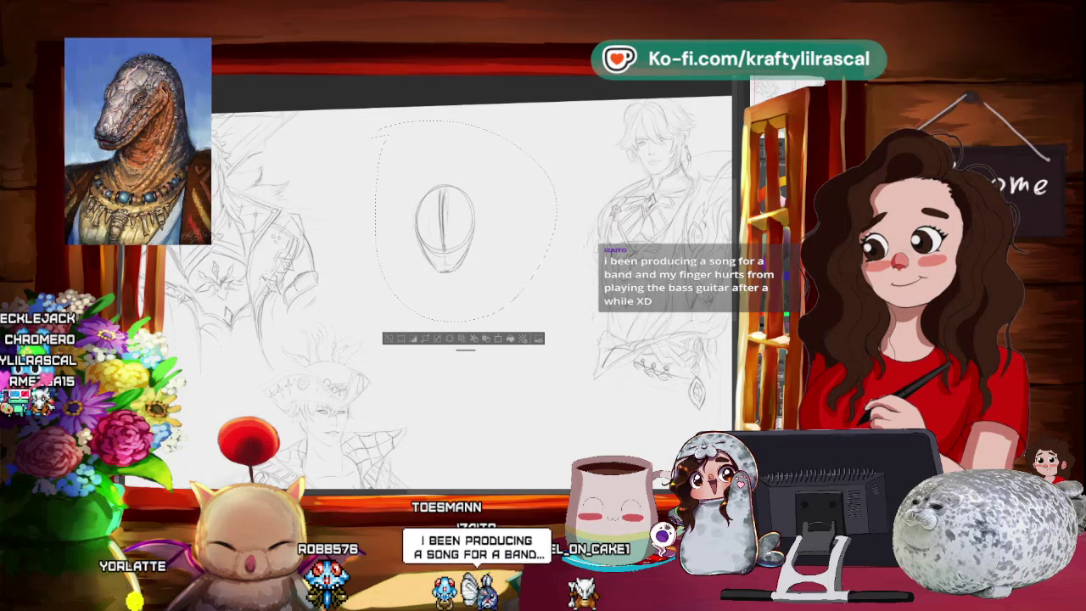
pyautogui.rightClick(457, 220)
pyautogui.click(480, 256)
pyautogui.rightClick(458, 220)
pyautogui.click(500, 278)
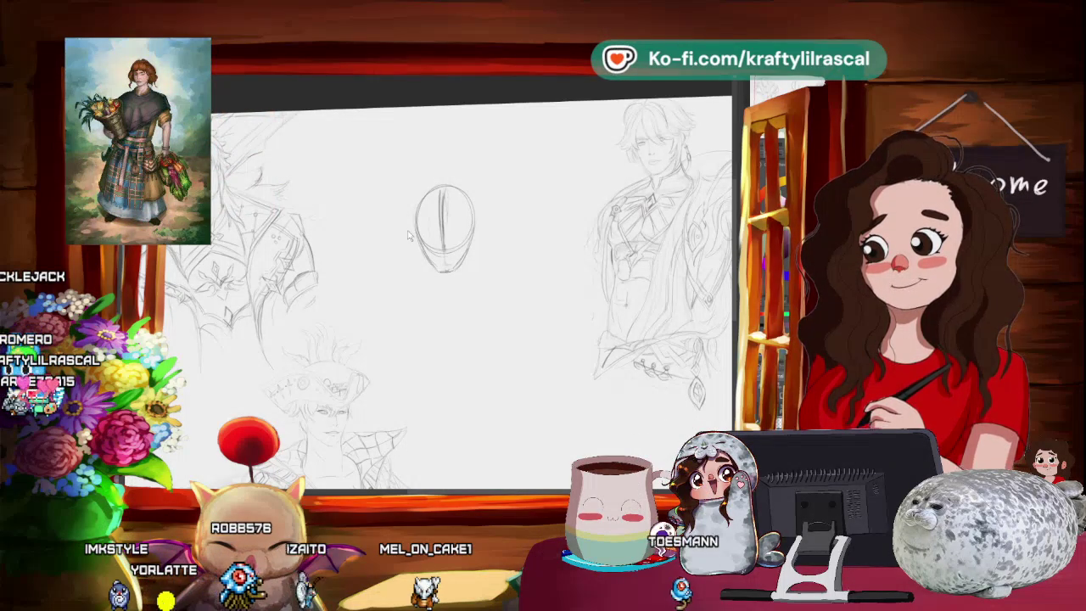
pyautogui.moveTo(493, 291)
pyautogui.mouseDown()
pyautogui.moveTo(501, 297)
pyautogui.moveTo(483, 303)
pyautogui.mouseUp()
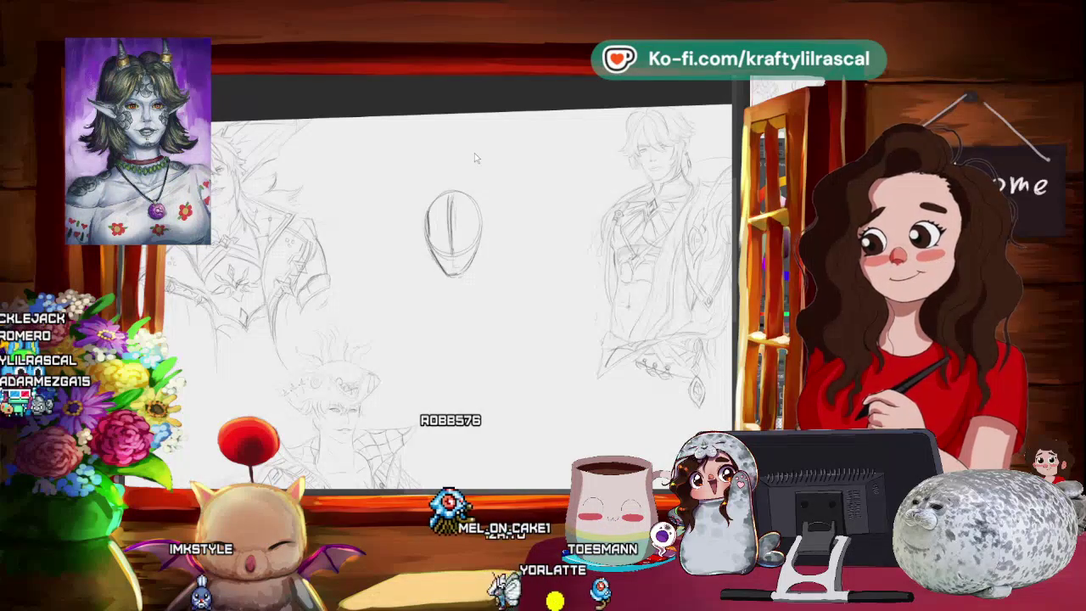
pyautogui.scroll(2, 450, 288)
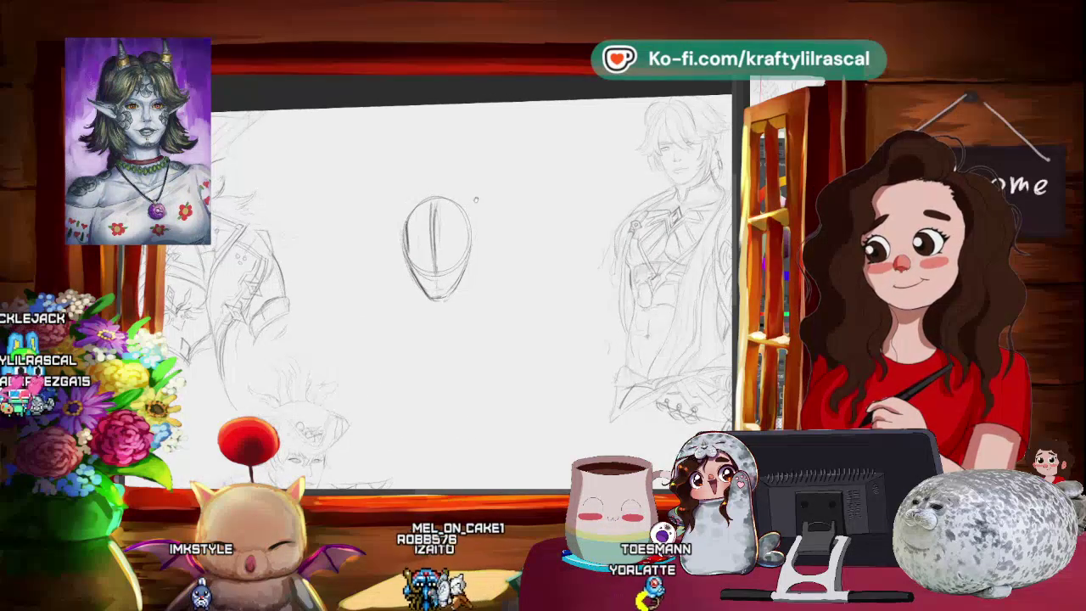
# Zoom in and draw a construction circle overlapping the head's lower right
pyautogui.scroll(1, 436, 255)
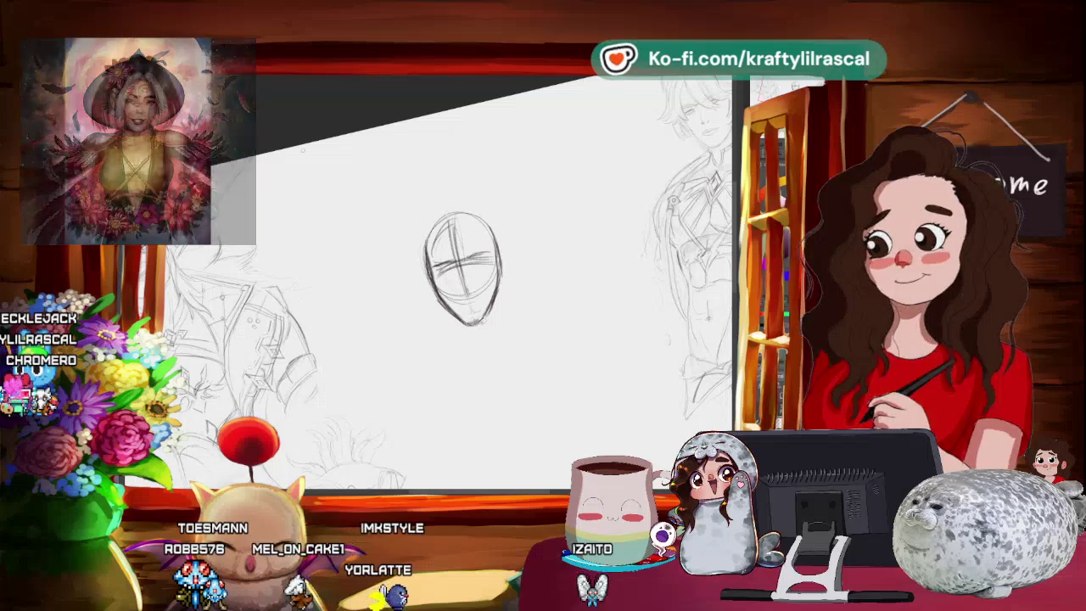
pyautogui.moveTo(499, 263); pyautogui.dragTo(497, 264)
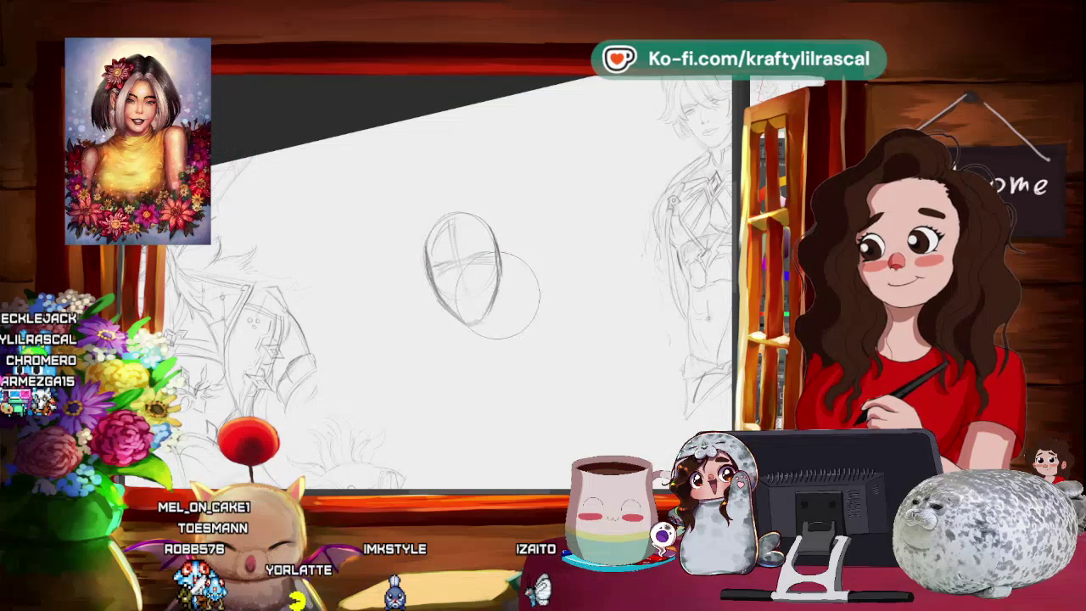
# Undo the stray zigzag stroke and later remove the construction circle beside the head
pyautogui.moveTo(540, 223)
pyautogui.mouseDown()
pyautogui.moveTo(582, 231)
pyautogui.moveTo(541, 386)
pyautogui.mouseUp()
pyautogui.hotkey('ctrl', 'z')
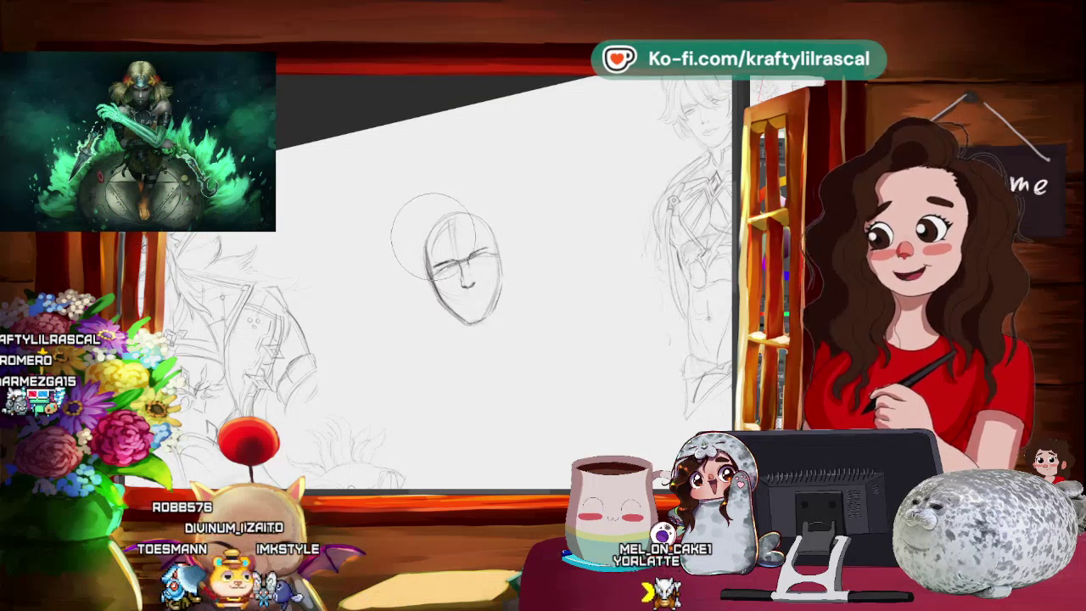
pyautogui.hotkey('ctrl', 'z')
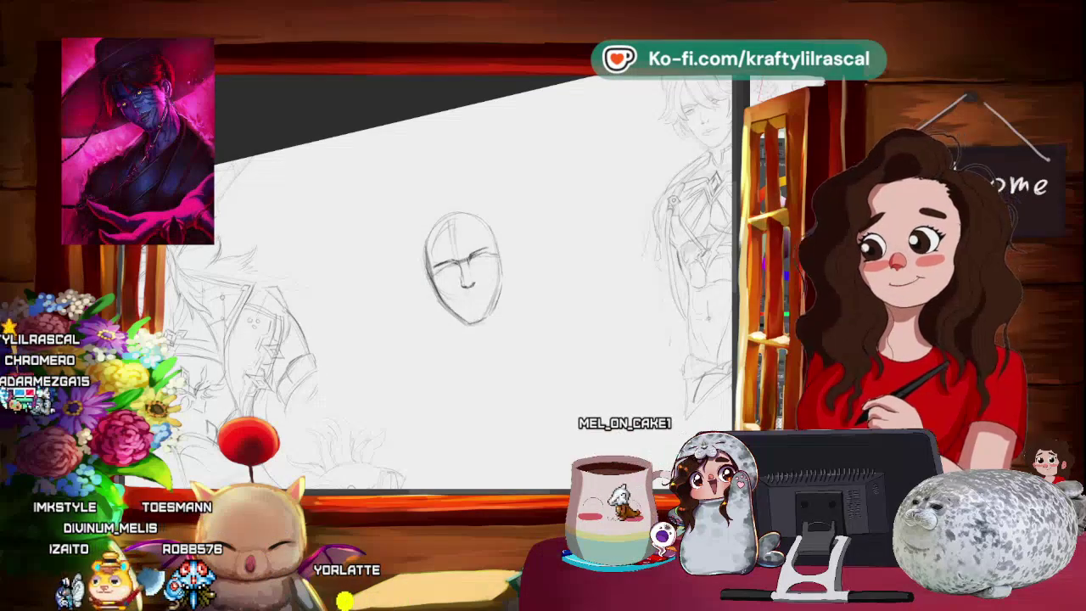
pyautogui.scroll(1, 463, 280)
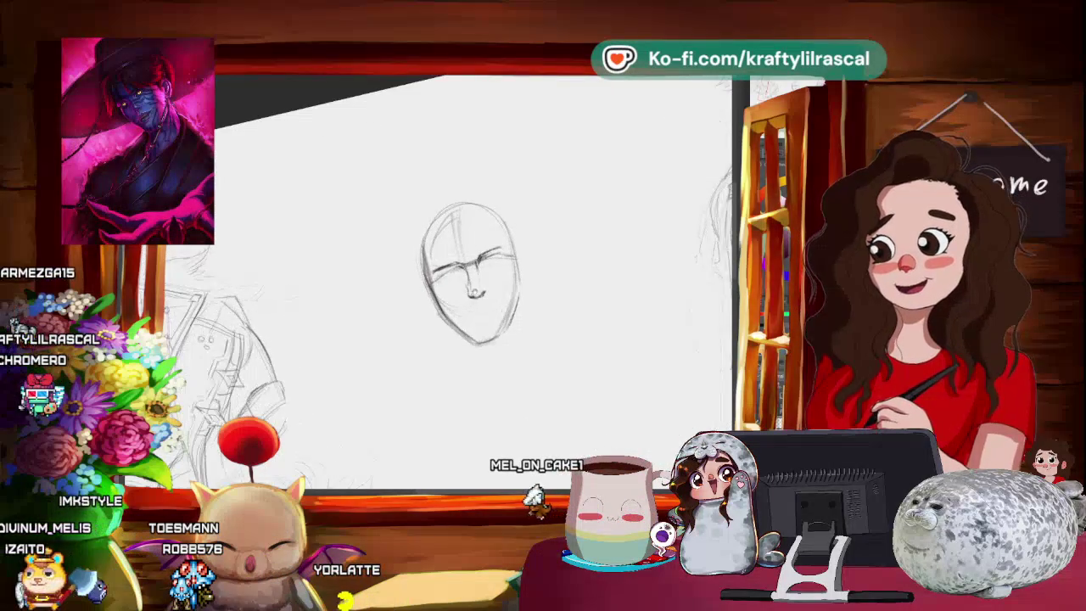
# Zoom in on the face to redraw the brows, eyes, nose, mouth and jaw
pyautogui.scroll(2, 401, 273)
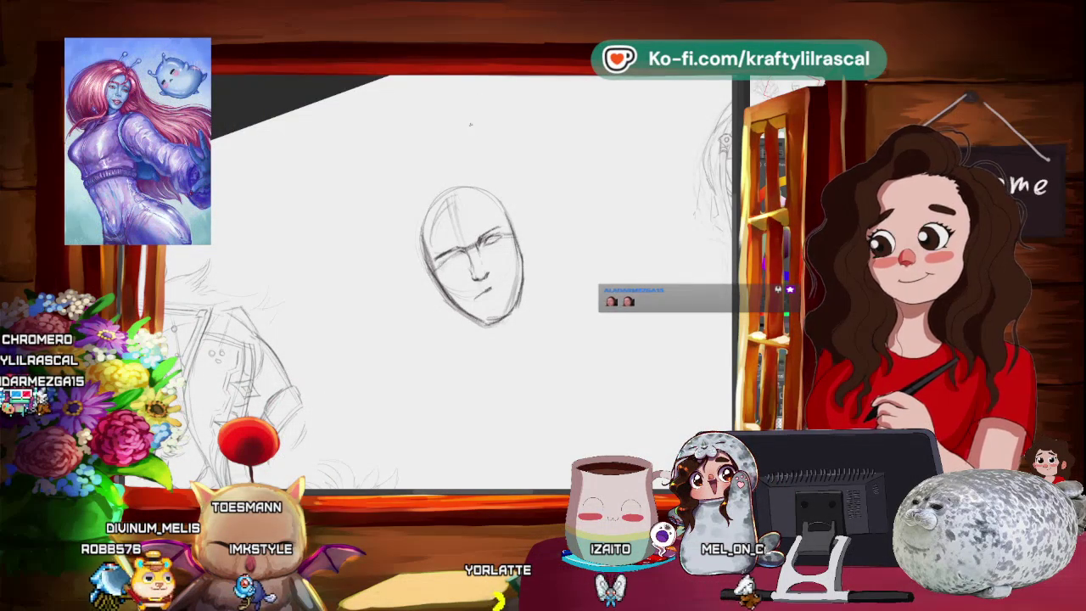
pyautogui.scroll(2, 471, 271)
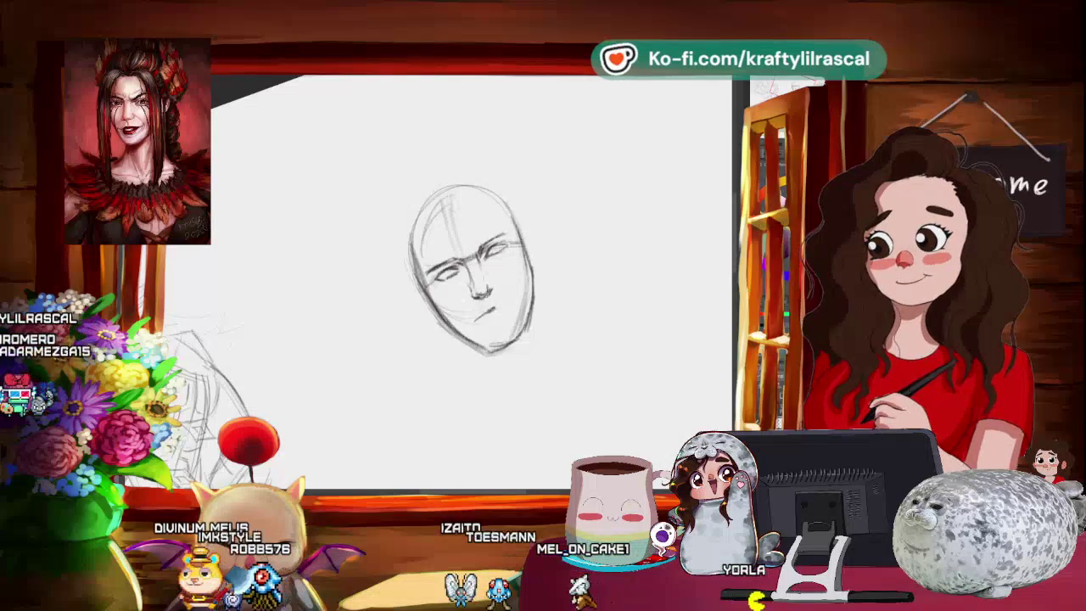
# Zoom out to see the head with its neck lines among the earlier character sketches
pyautogui.scroll(-5, 533, 257)
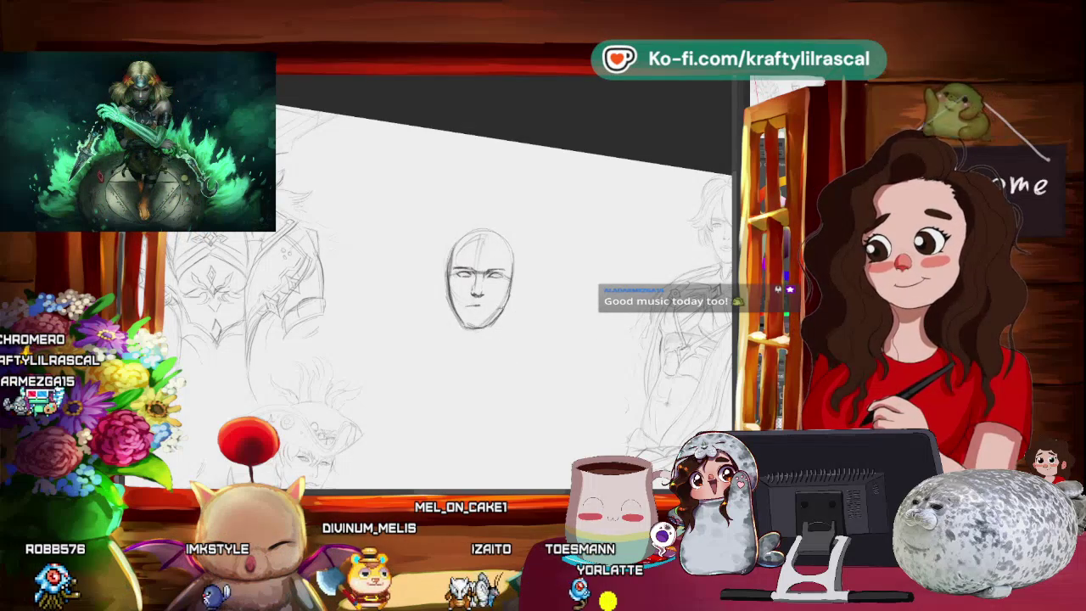
# Rotate the view so the face sits upright and lasso-select the mouth and chin
pyautogui.moveTo(520, 296)
pyautogui.mouseDown()
pyautogui.moveTo(562, 308)
pyautogui.moveTo(528, 272)
pyautogui.mouseUp()
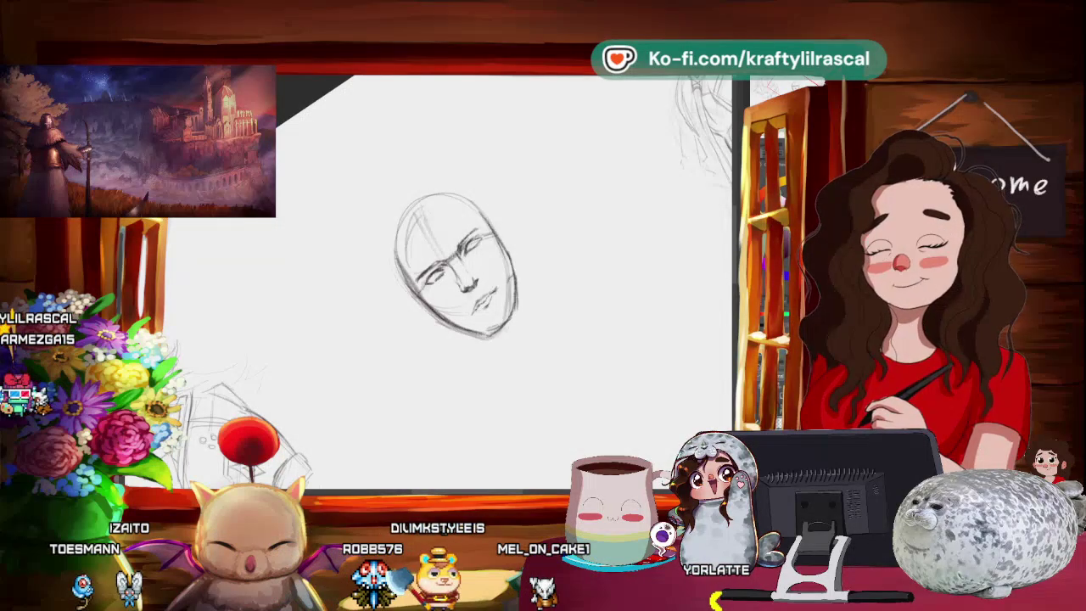
pyautogui.moveTo(543, 323)
pyautogui.mouseDown()
pyautogui.moveTo(519, 359)
pyautogui.moveTo(356, 303)
pyautogui.mouseUp()
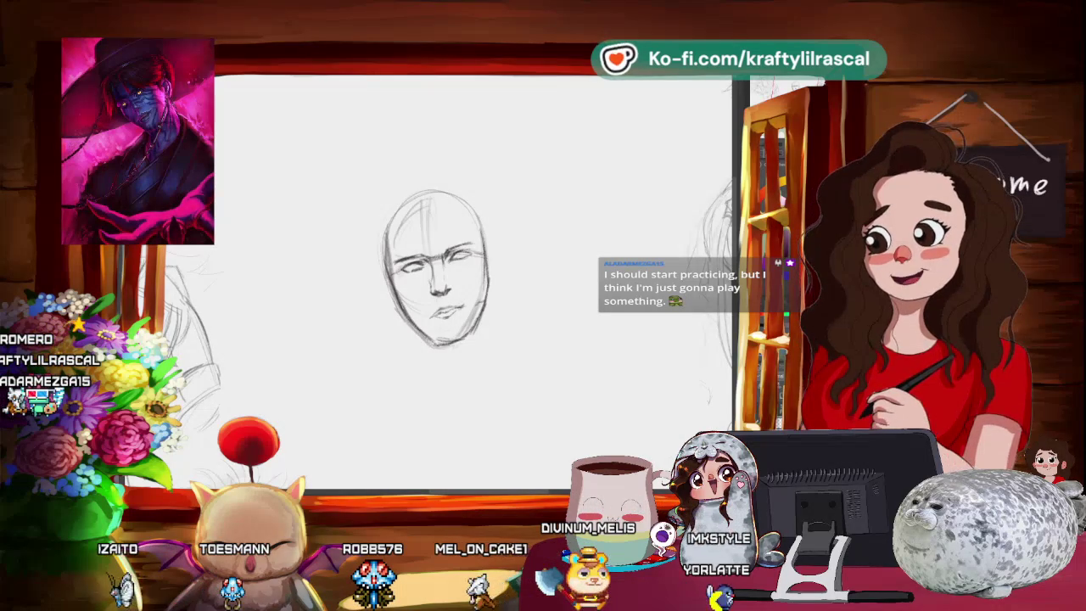
pyautogui.moveTo(424, 314); pyautogui.dragTo(466, 307)
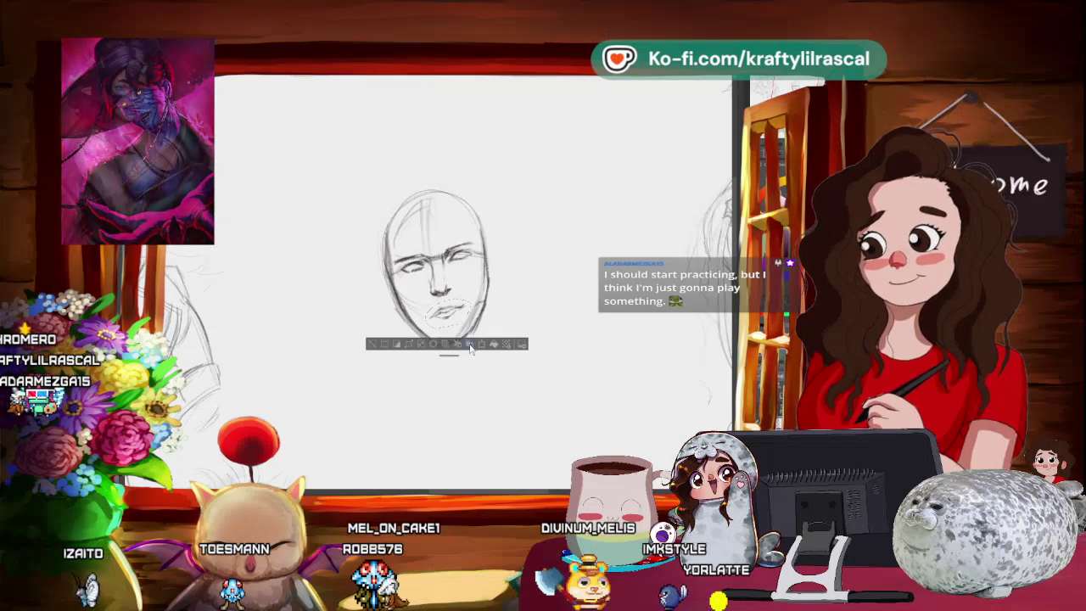
# Transform the selected mouth area about 2 px up-left, apply it, and deselect
pyautogui.hotkey('ctrl', 't')
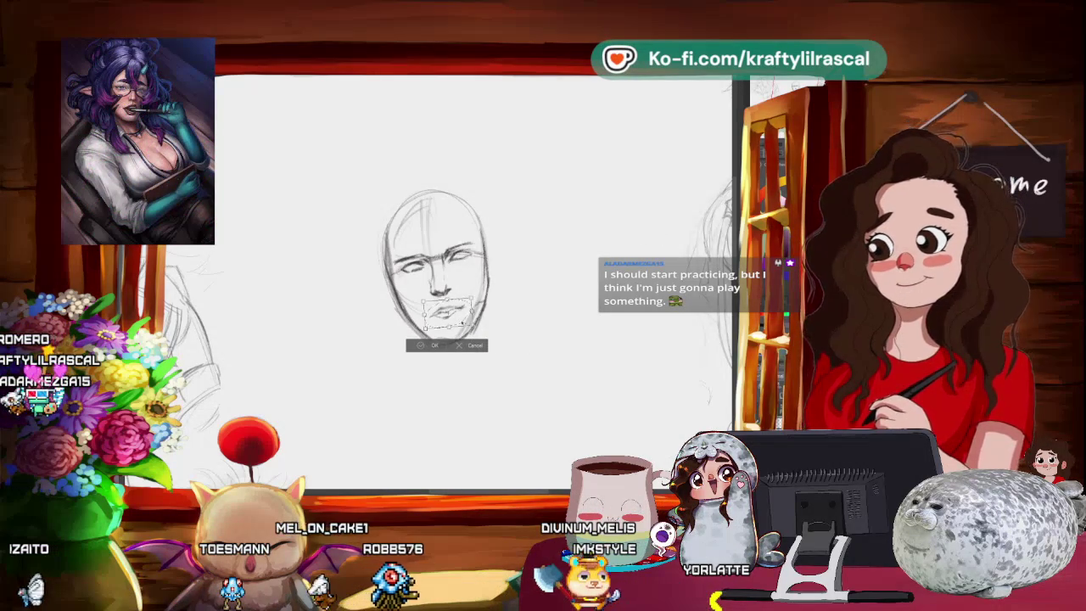
pyautogui.moveTo(446, 312); pyautogui.dragTo(444, 311)
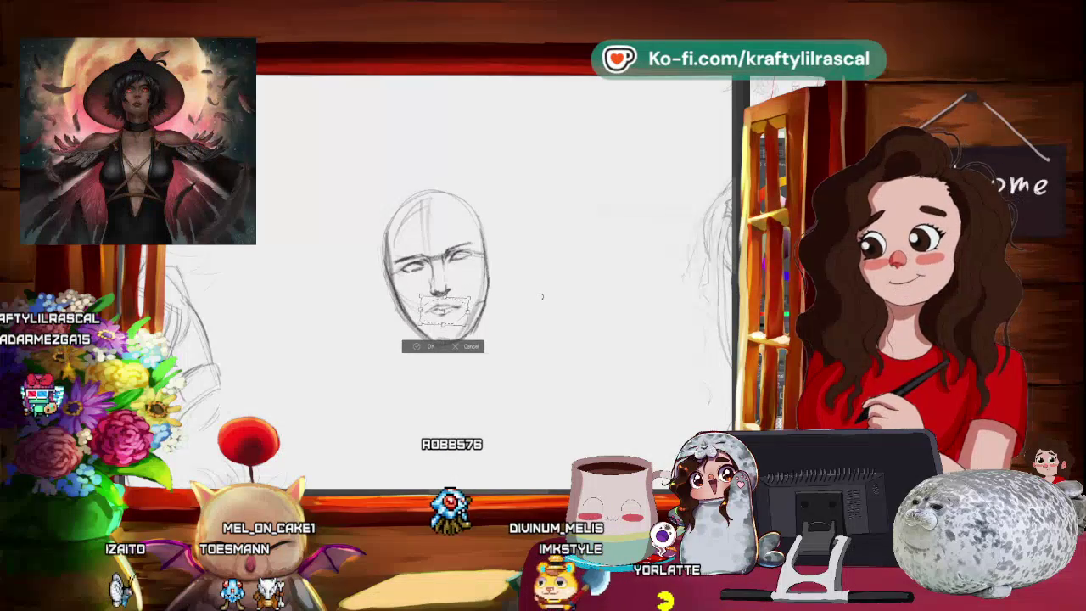
pyautogui.press('Return')
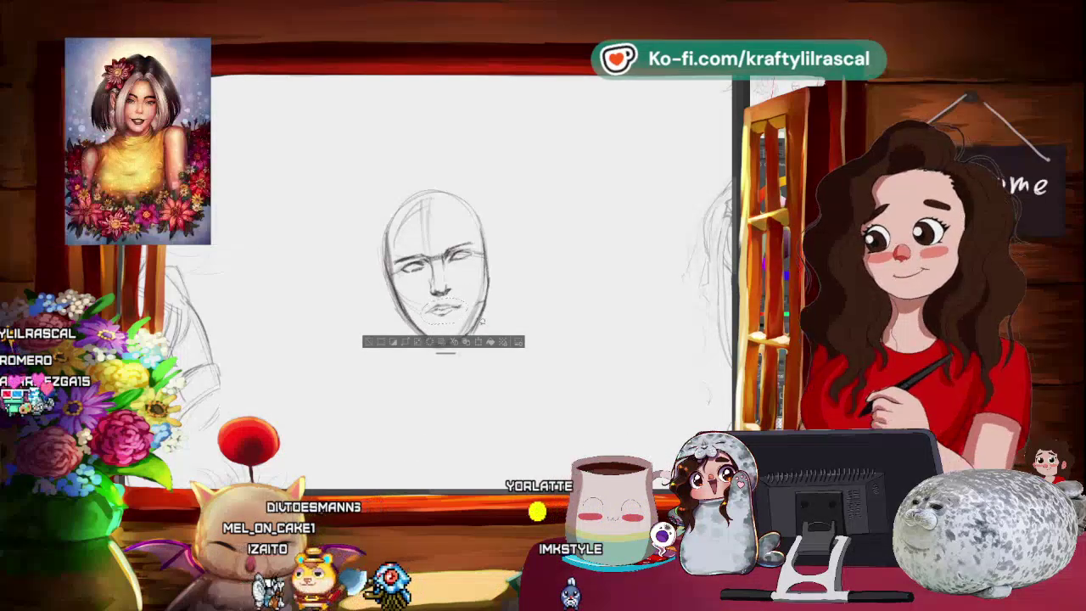
pyautogui.hotkey('ctrl', 'd')
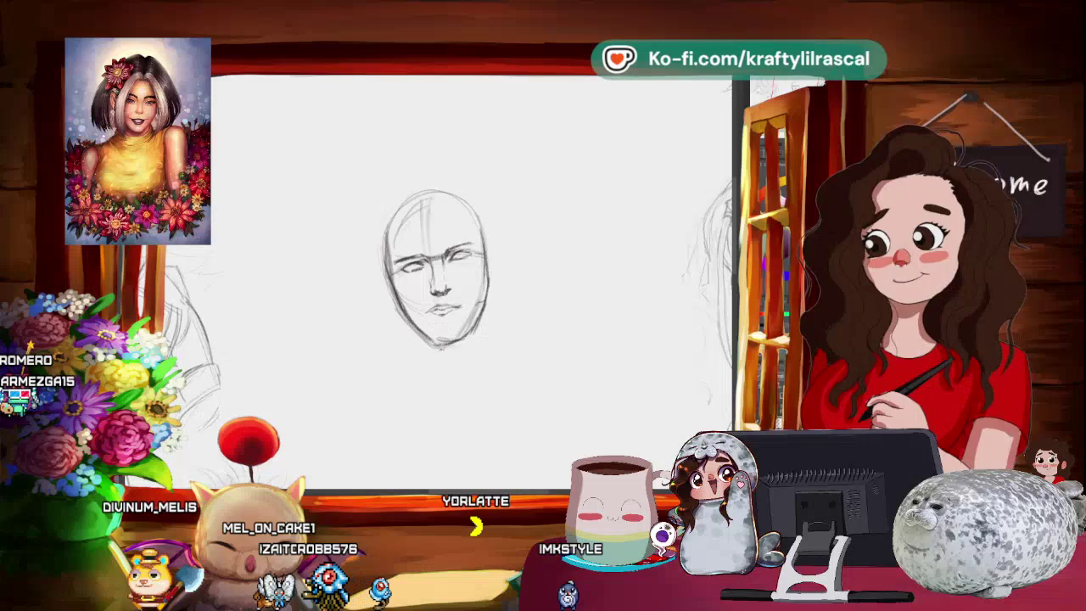
# Tilt, zoom and rotate the canvas view while penciling the eyes, nose, mouth and jaw
pyautogui.moveTo(526, 355)
pyautogui.mouseDown()
pyautogui.moveTo(540, 363)
pyautogui.moveTo(523, 385)
pyautogui.mouseUp()
pyautogui.scroll(1, 512, 392)
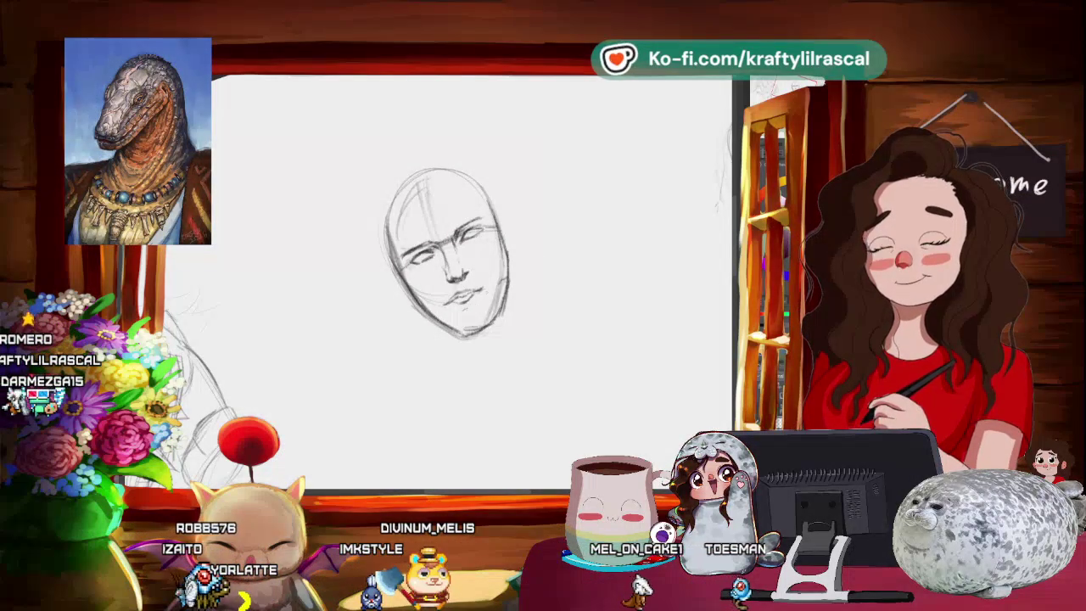
pyautogui.scroll(-5, 505, 360)
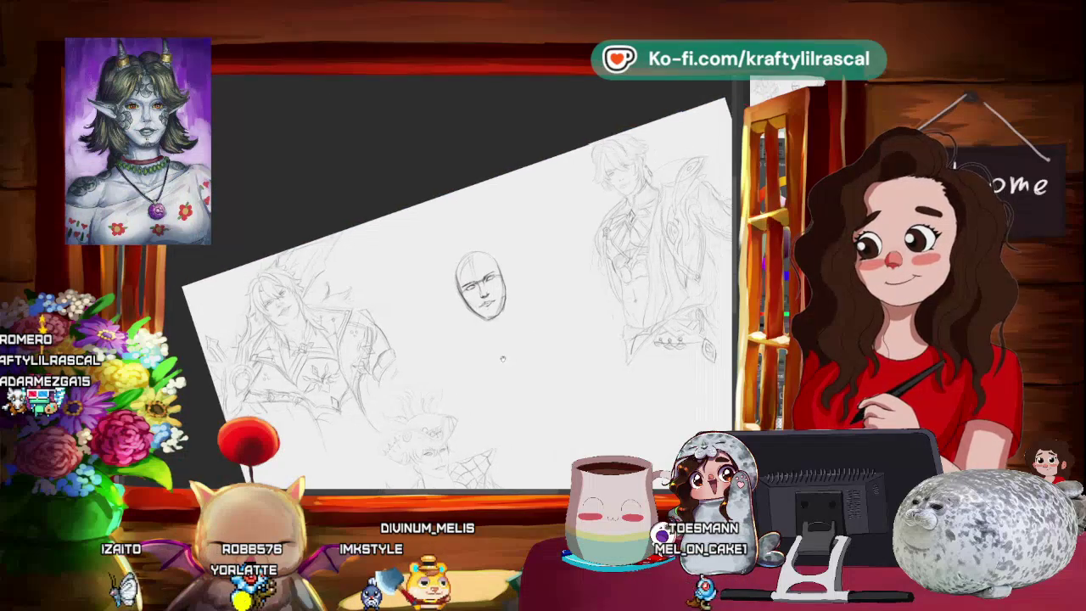
pyautogui.scroll(3, 505, 317)
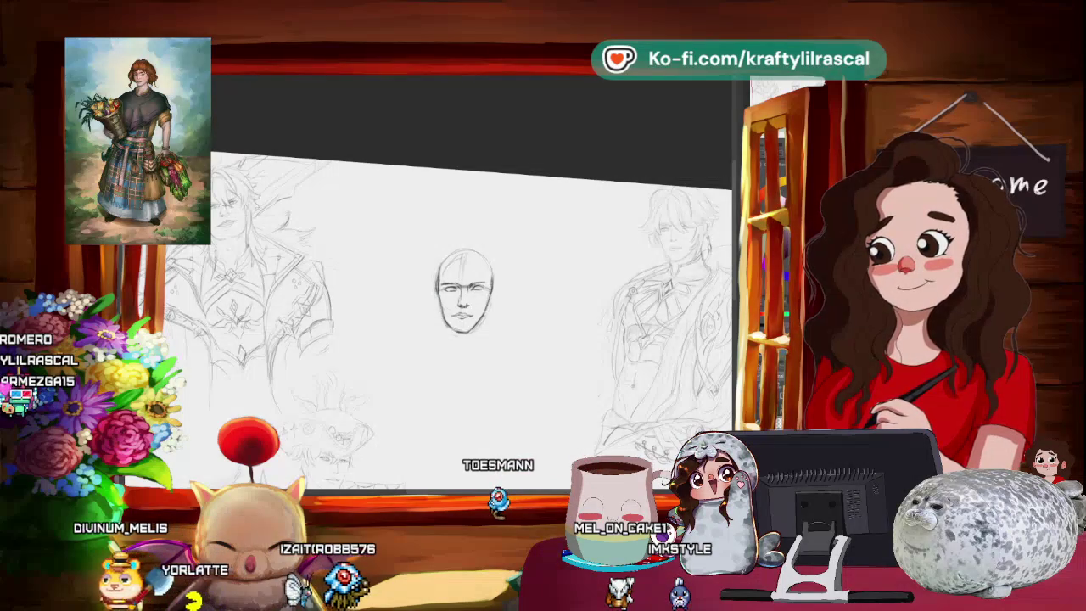
pyautogui.moveTo(526, 280)
pyautogui.mouseDown()
pyautogui.moveTo(489, 314)
pyautogui.moveTo(482, 297)
pyautogui.mouseUp()
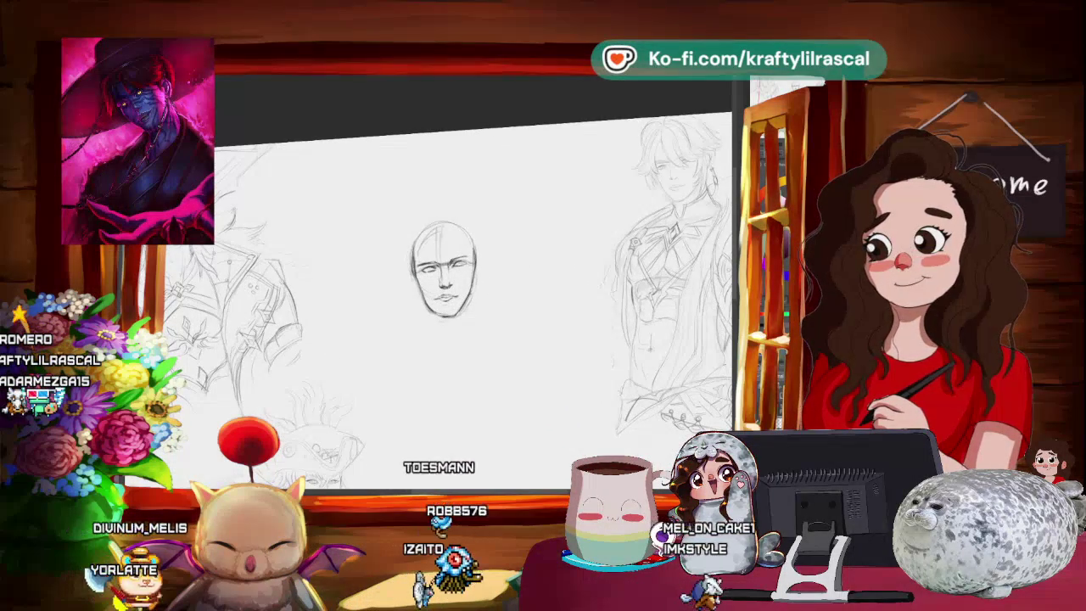
pyautogui.moveTo(482, 297); pyautogui.dragTo(468, 280)
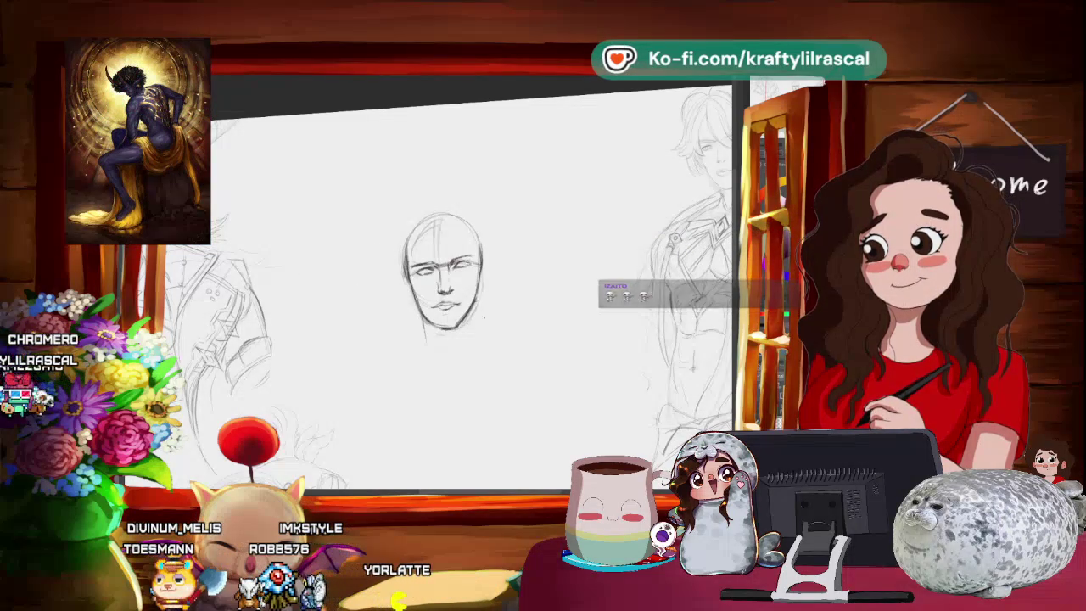
pyautogui.moveTo(512, 335)
pyautogui.mouseDown()
pyautogui.moveTo(501, 335)
pyautogui.moveTo(545, 294)
pyautogui.mouseUp()
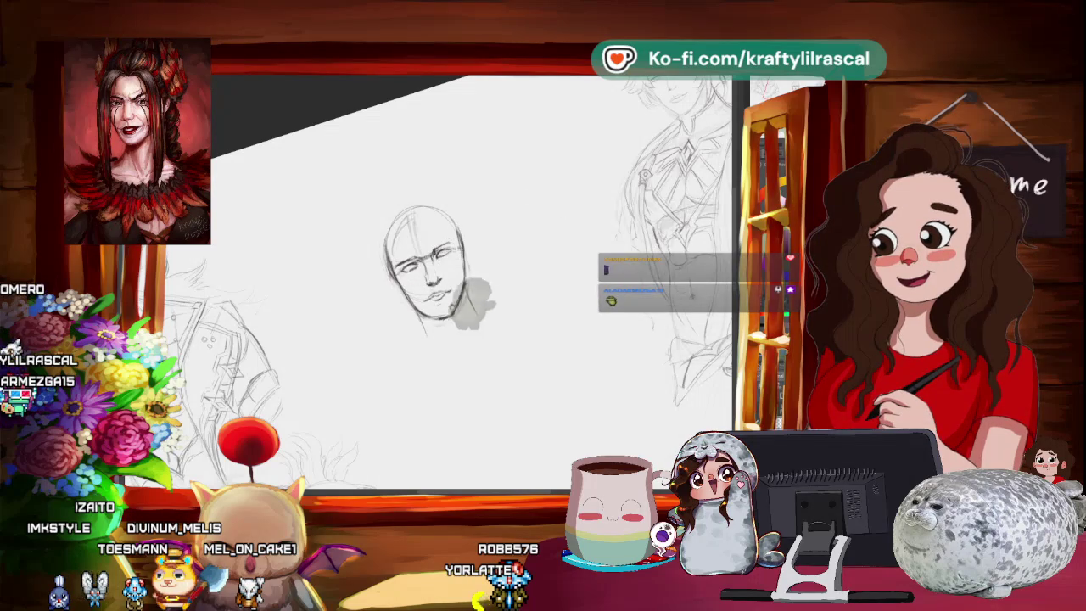
pyautogui.moveTo(424, 263); pyautogui.dragTo(445, 246)
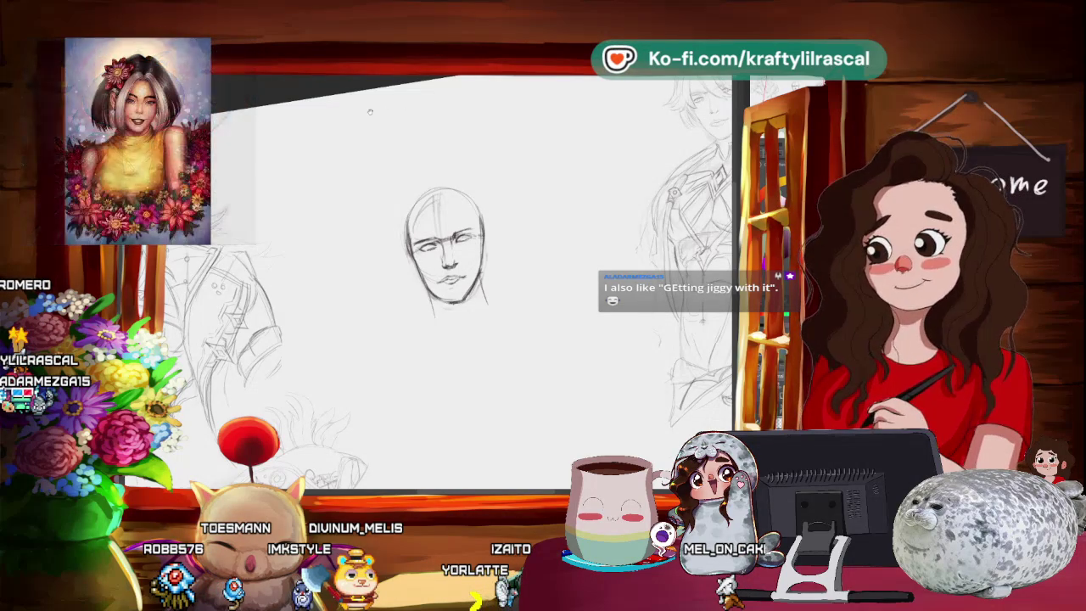
# Zoom in while darkening the jawline and features and starting neck strokes under the chin
pyautogui.scroll(1, 483, 167)
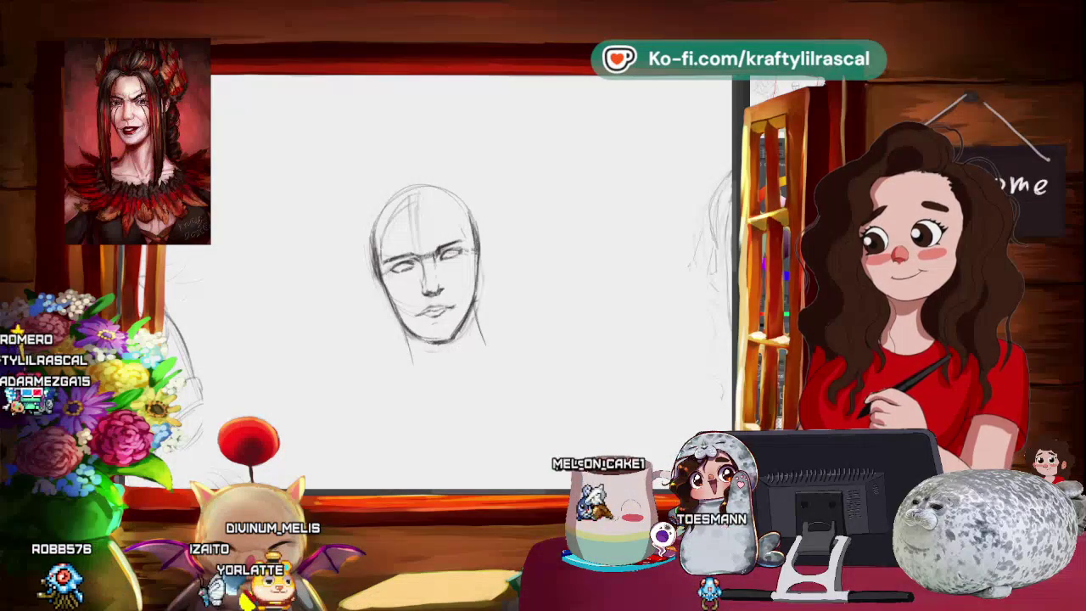
# Zoom and pan around the face sketch to refine the features, then level the view
pyautogui.scroll(-3, 521, 280)
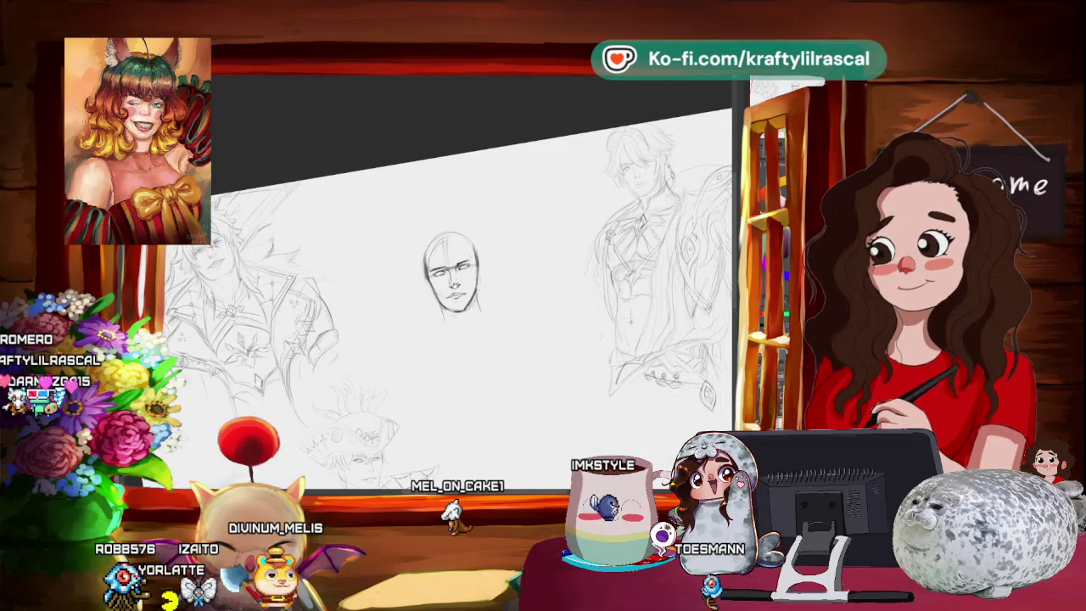
pyautogui.scroll(2, 454, 271)
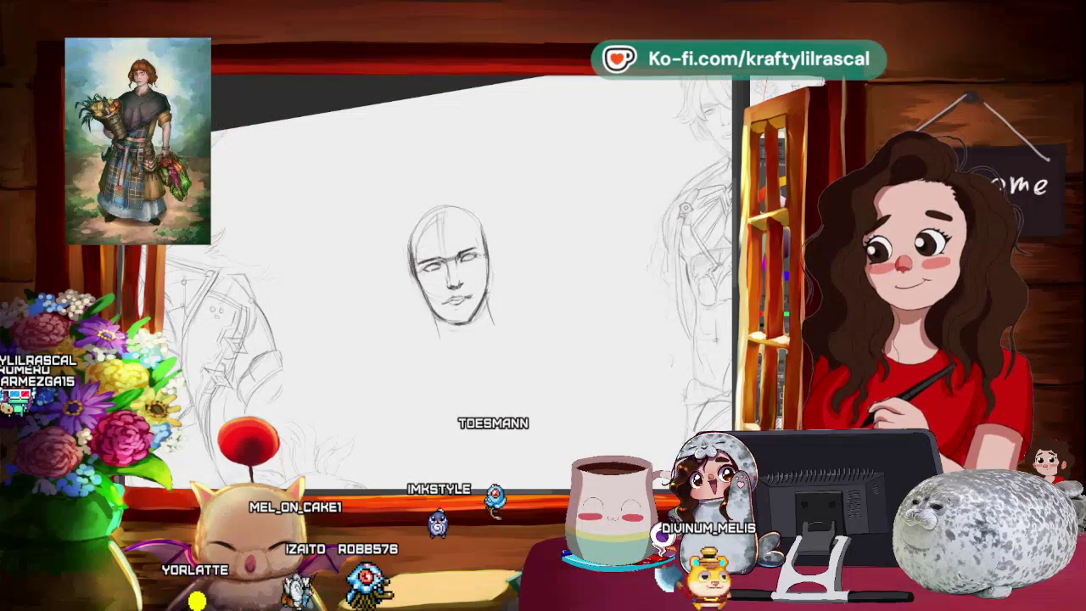
pyautogui.moveTo(588, 298)
pyautogui.mouseDown()
pyautogui.moveTo(545, 319)
pyautogui.moveTo(556, 314)
pyautogui.mouseUp()
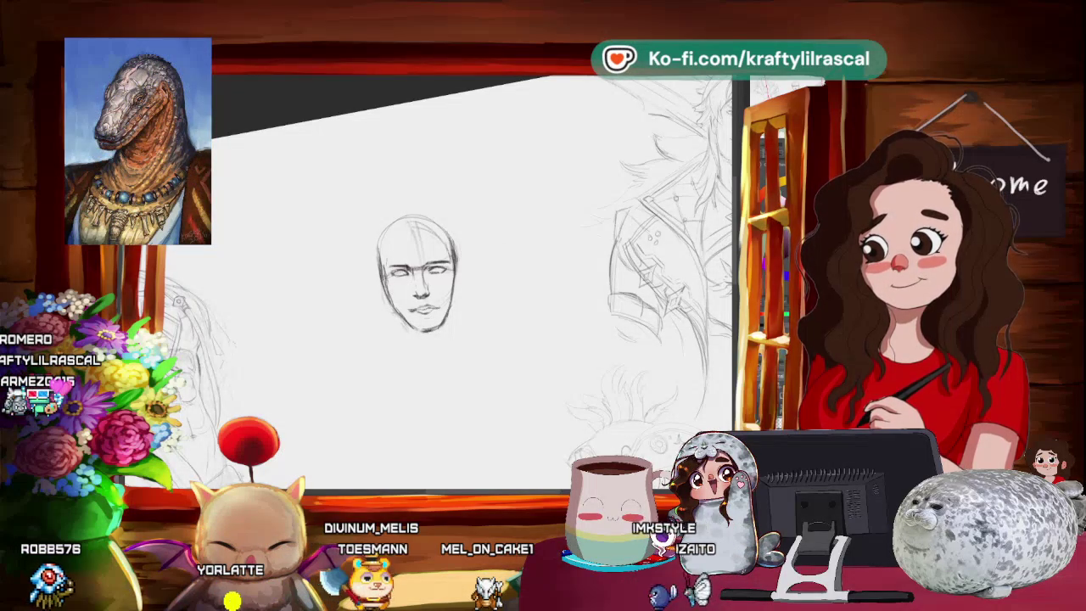
pyautogui.press('Escape')
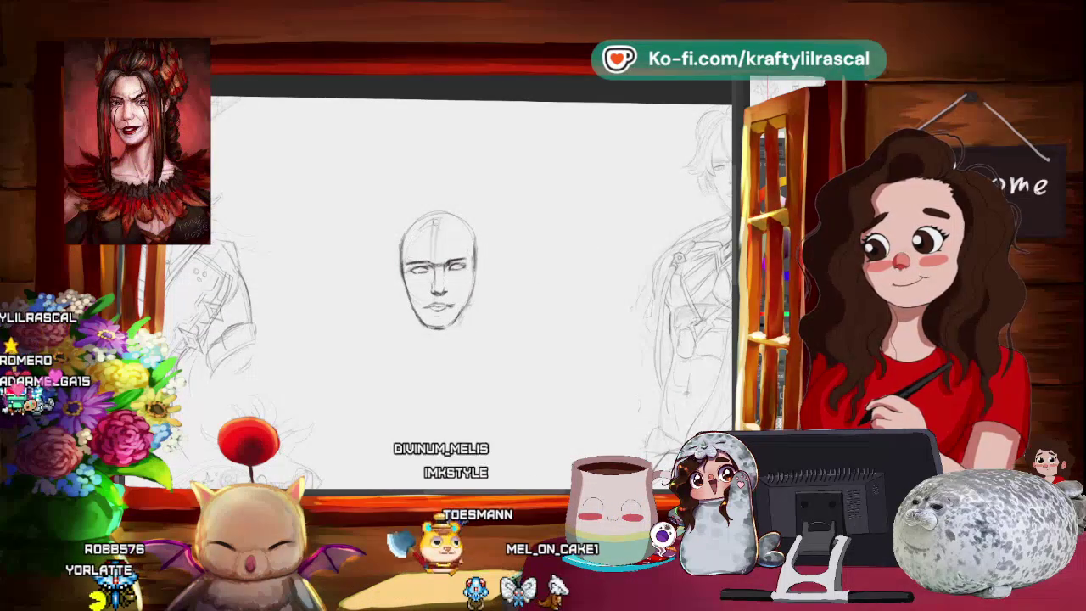
# Level and zoom the view on the face, then reposition it to draw neck and shoulder lines
pyautogui.press('Escape')
pyautogui.hotkey('ctrl', '+')
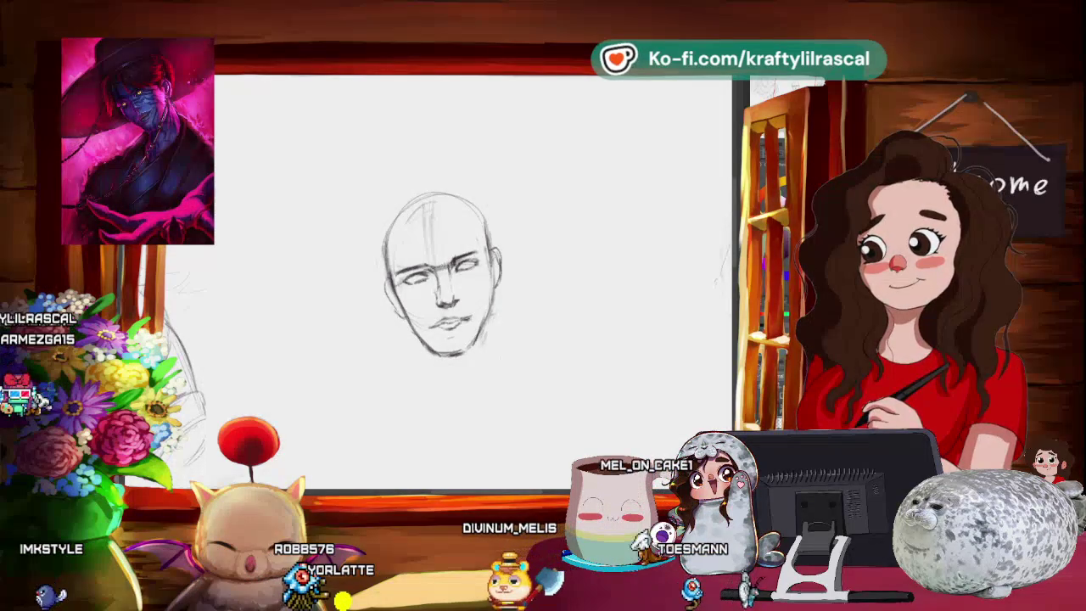
pyautogui.scroll(-2, 508, 200)
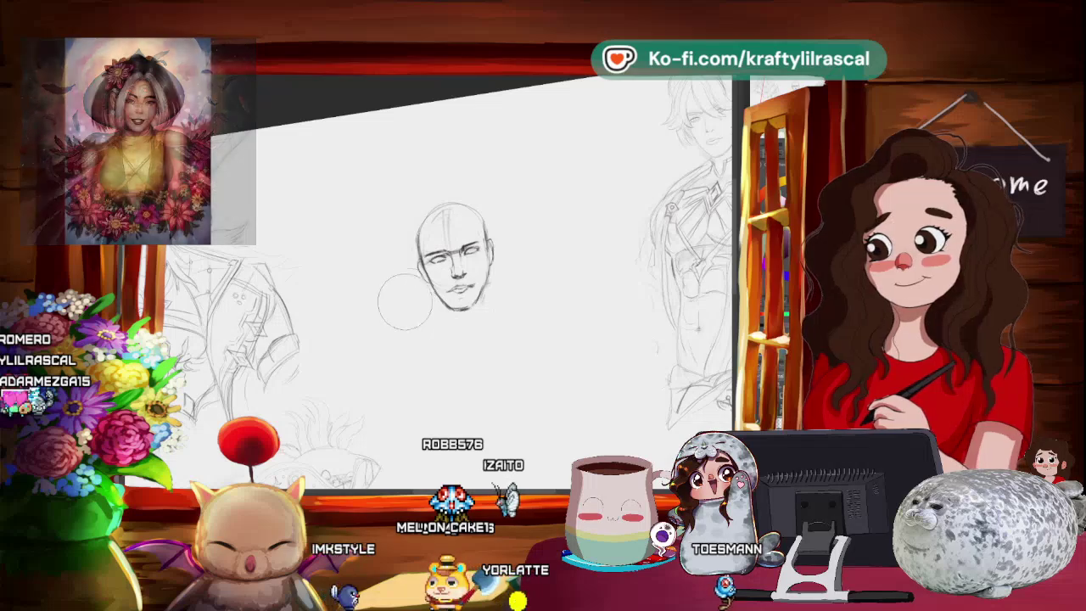
pyautogui.moveTo(516, 384); pyautogui.dragTo(479, 340)
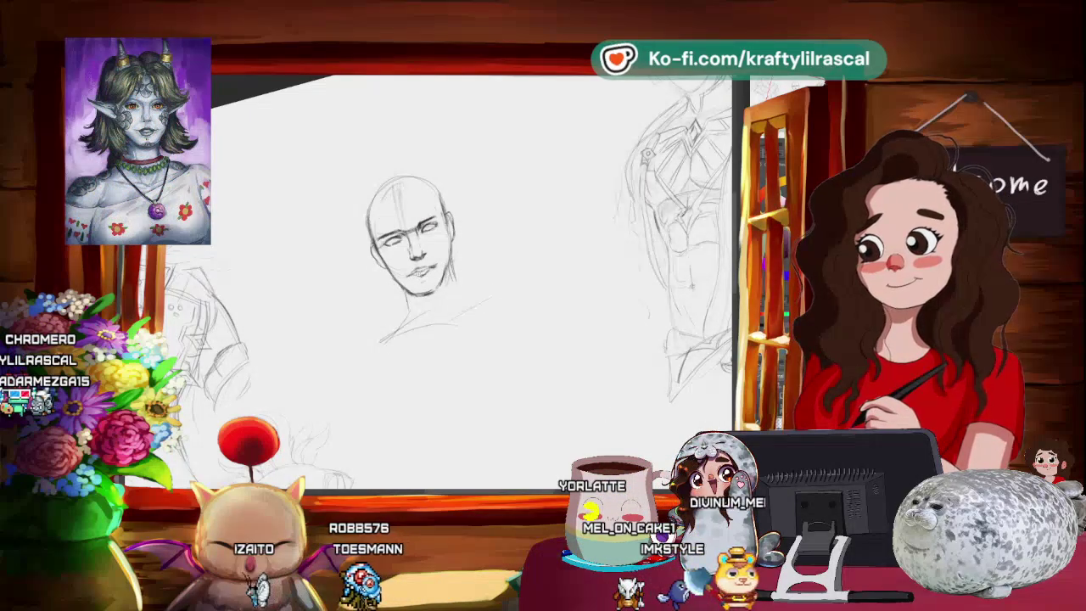
# Turn the canvas sideways to extend the neck line, then zoom out and level the view
pyautogui.scroll(2, 499, 165)
pyautogui.moveTo(500, 165); pyautogui.dragTo(475, 254)
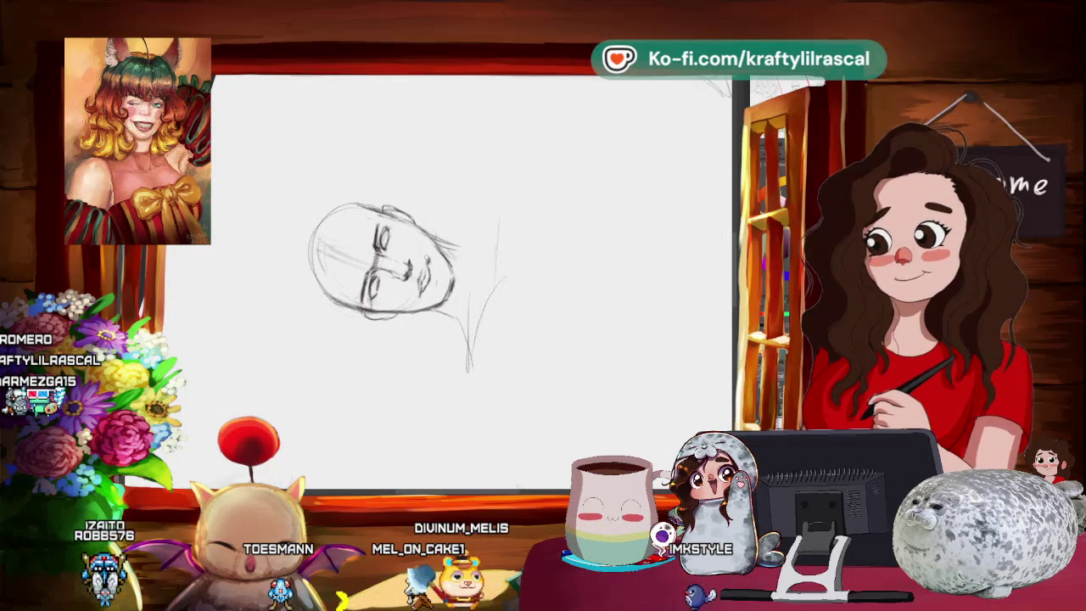
pyautogui.hotkey('ctrl', '-')
pyautogui.hotkey('ctrl', '0')
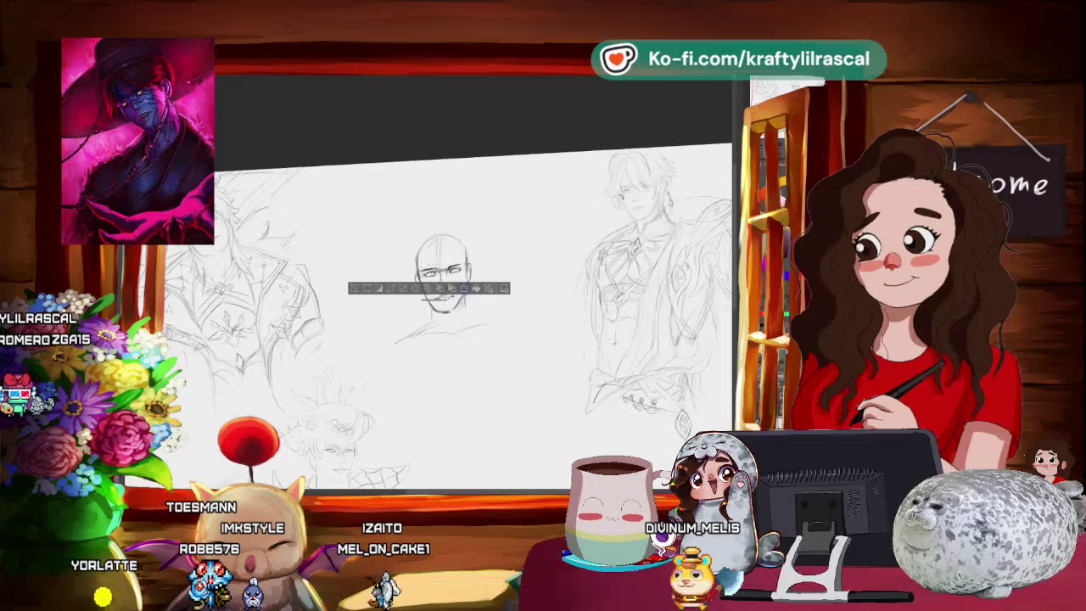
# Free-transform the marked eye and brow area, apply it, and zoom in
pyautogui.hotkey('ctrl', 't')
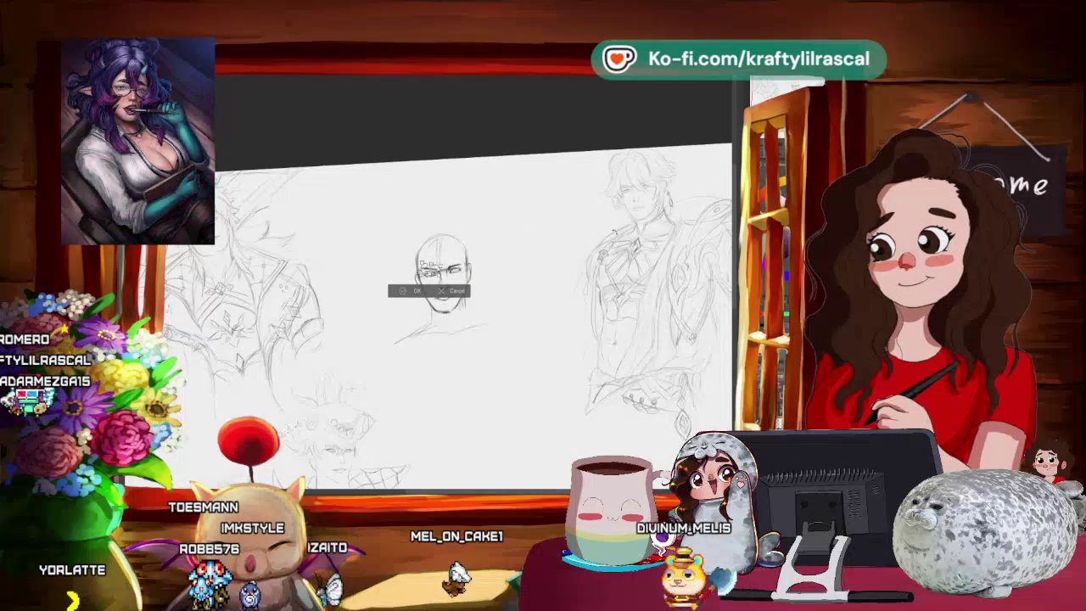
pyautogui.click(408, 293)
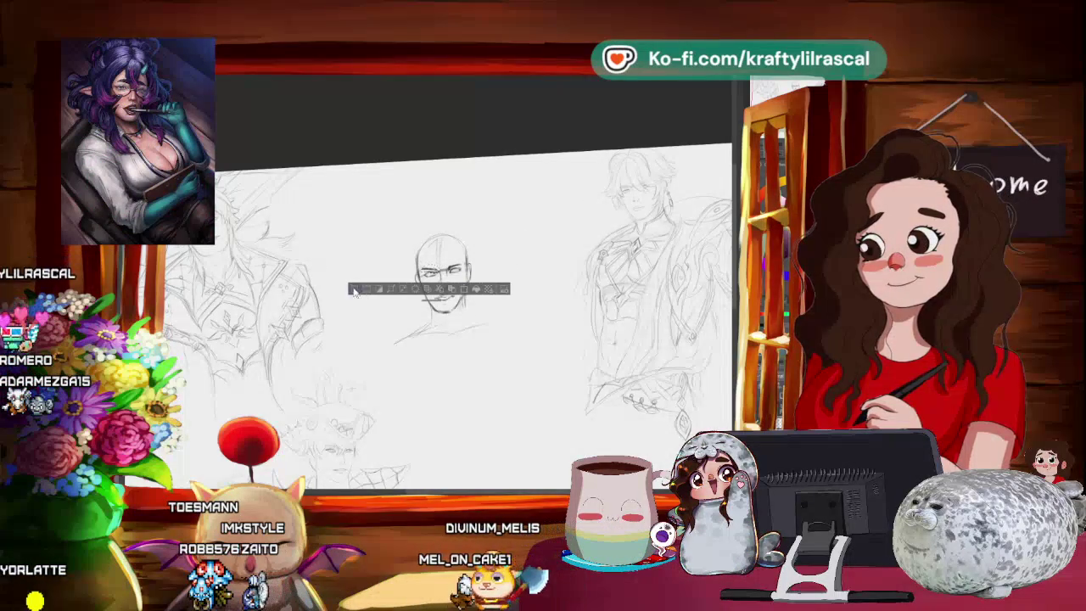
pyautogui.scroll(2, 475, 339)
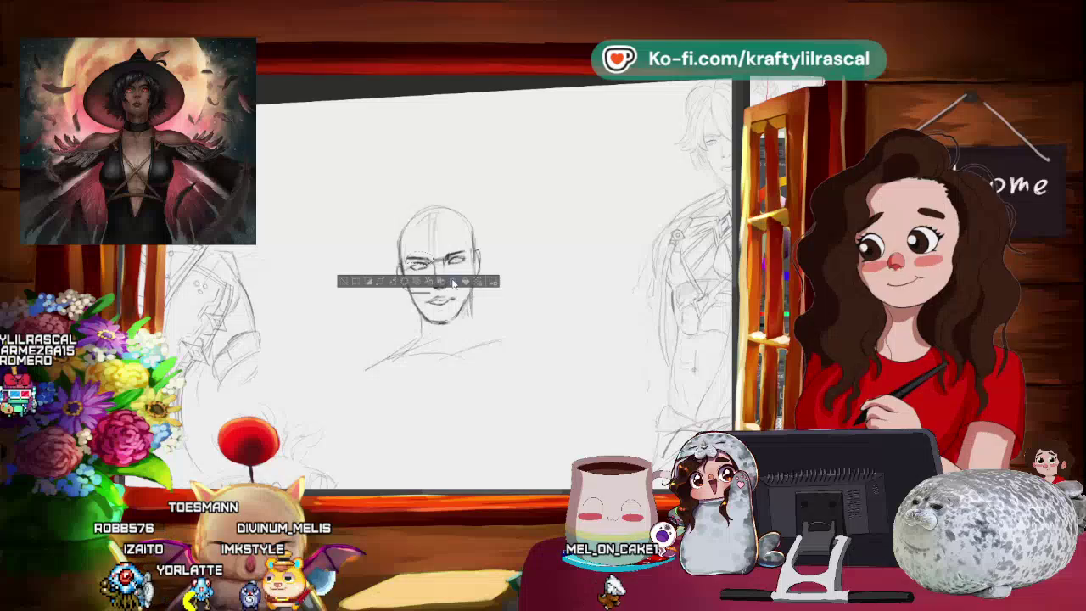